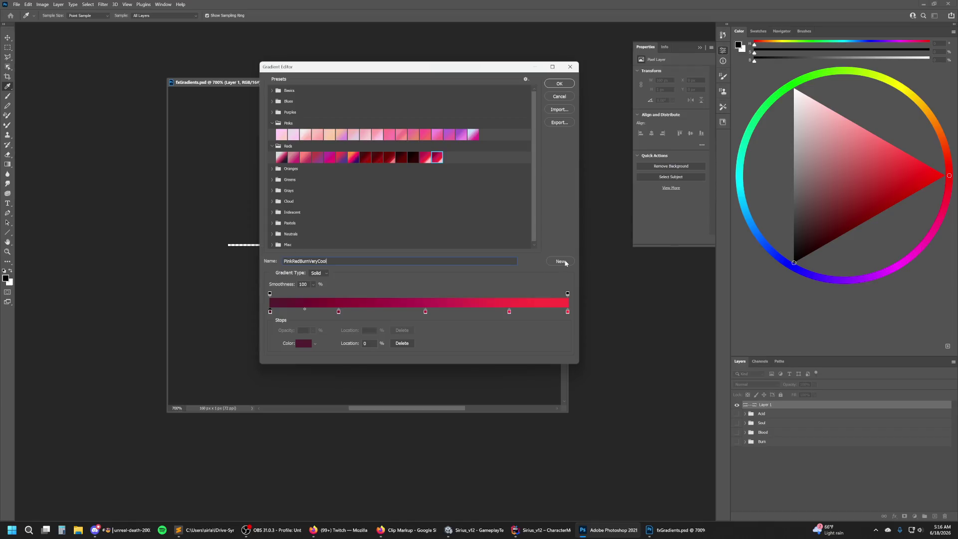
# Browse the Reds presets and load the second-to-last one for editing.
pyautogui.click(561, 261)
pyautogui.click(439, 157)
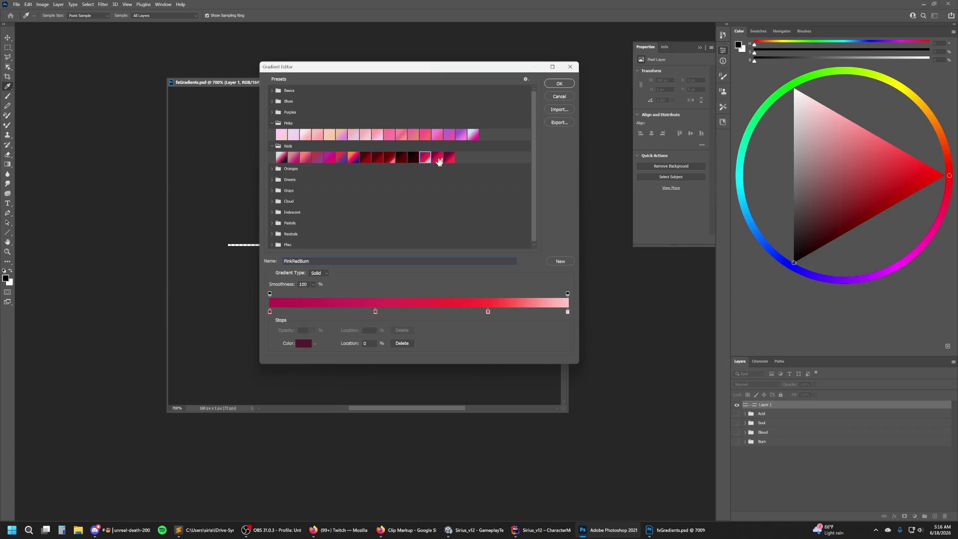
pyautogui.click(453, 159)
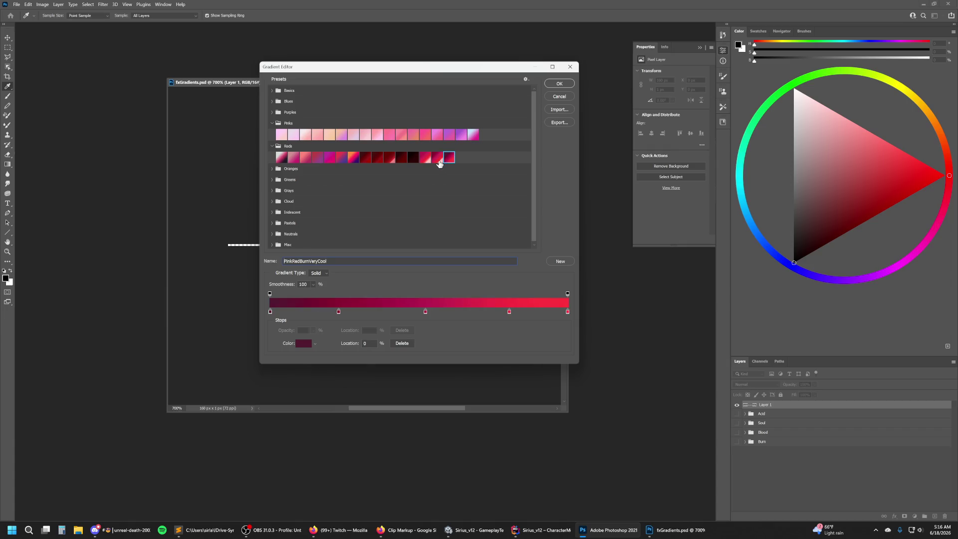
pyautogui.click(439, 158)
# Change the right end stop to a lighter, more saturated pure red.
pyautogui.doubleClick(567, 312)
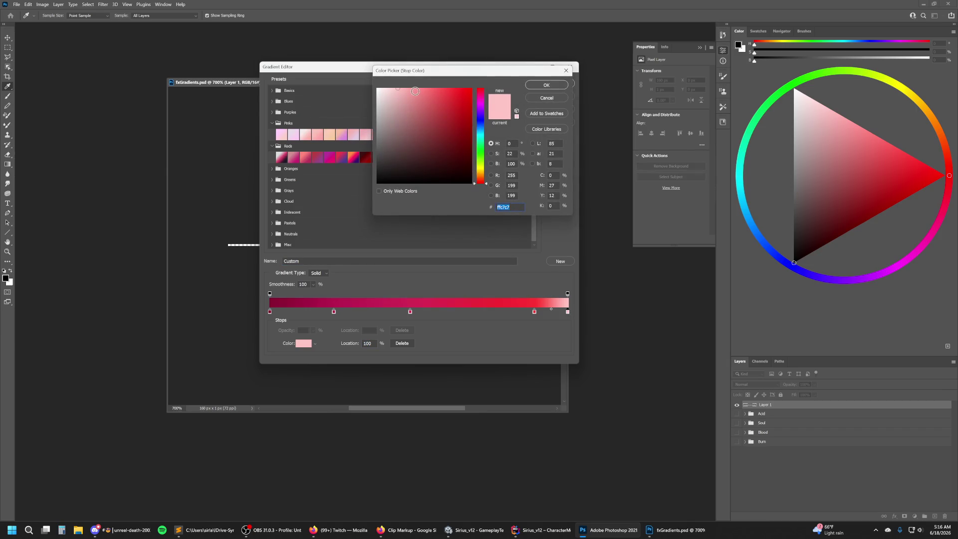
pyautogui.click(419, 89)
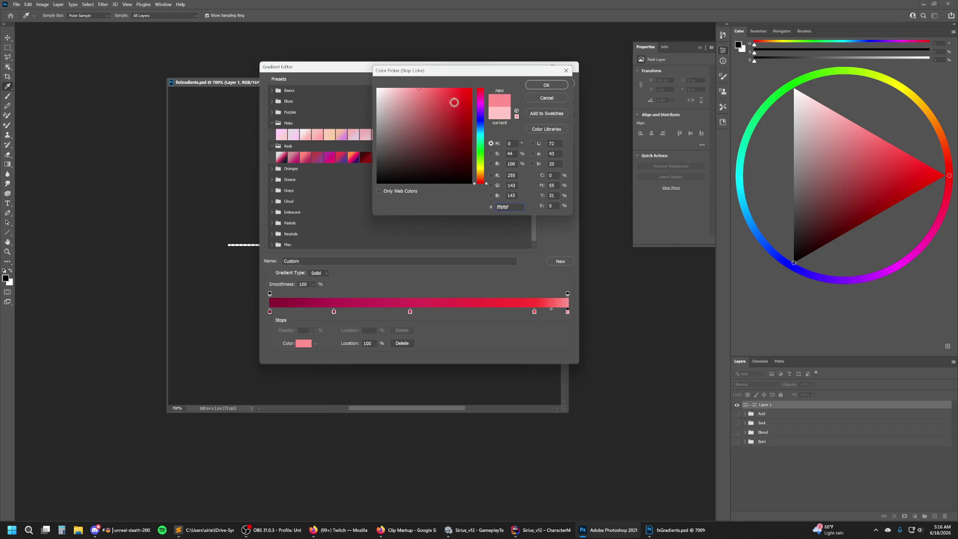
pyautogui.click(483, 89)
pyautogui.moveTo(424, 90); pyautogui.dragTo(432, 85)
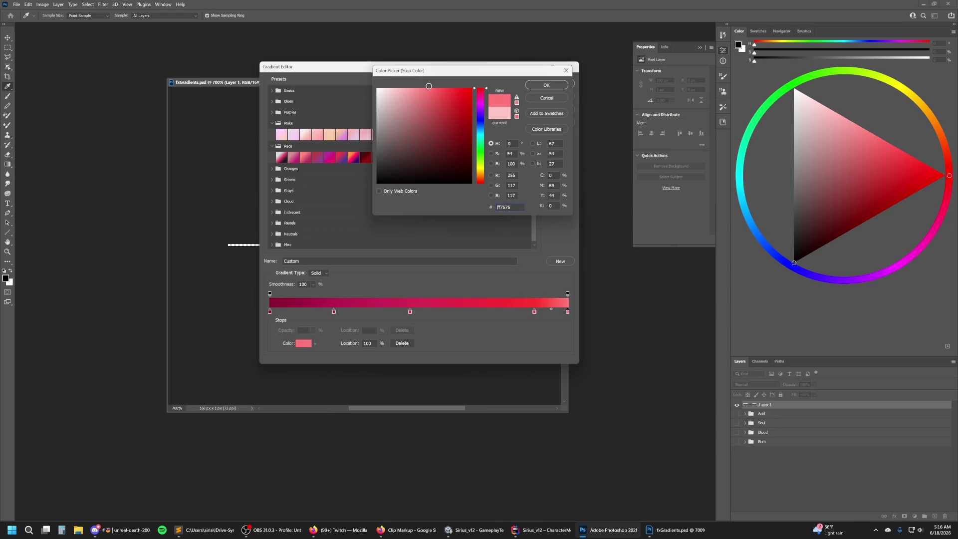
pyautogui.moveTo(432, 87); pyautogui.dragTo(428, 89)
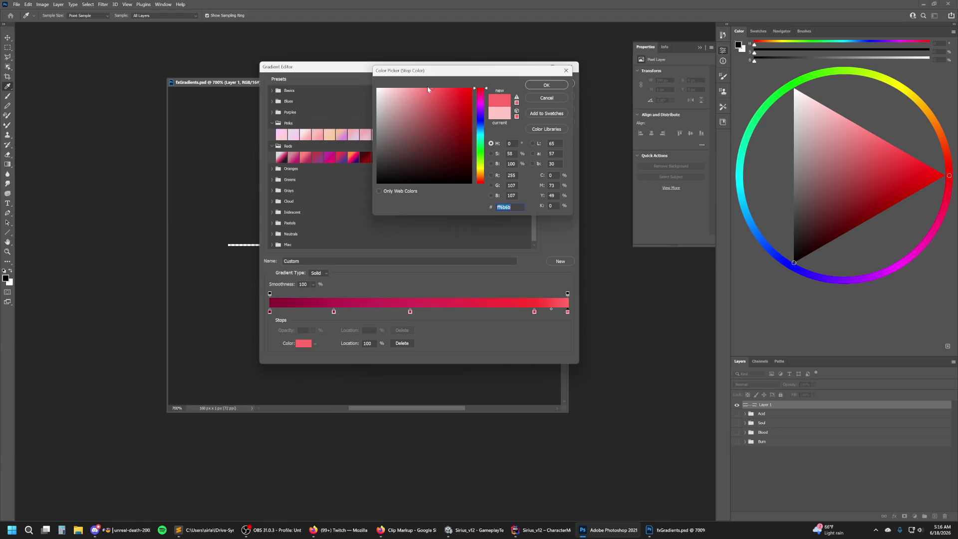
pyautogui.click(533, 87)
# Save the gradient as new Reds preset PinkRedBurnCoolLessHotspot, then load PinkRedBurn.
pyautogui.write('PinkRedBurnCoolNo')
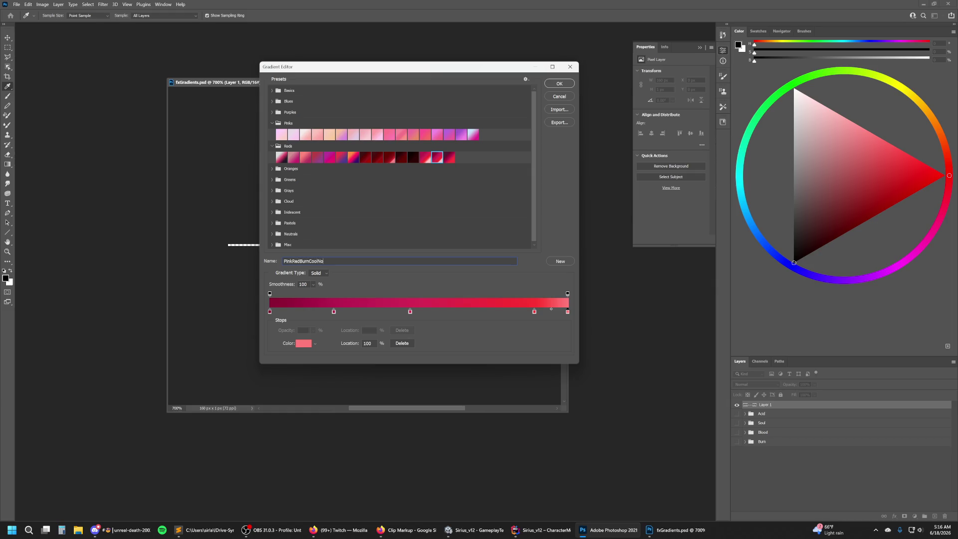
pyautogui.press('BackSpace')
pyautogui.press('BackSpace')
pyautogui.write('LessHotspot')
pyautogui.click(560, 262)
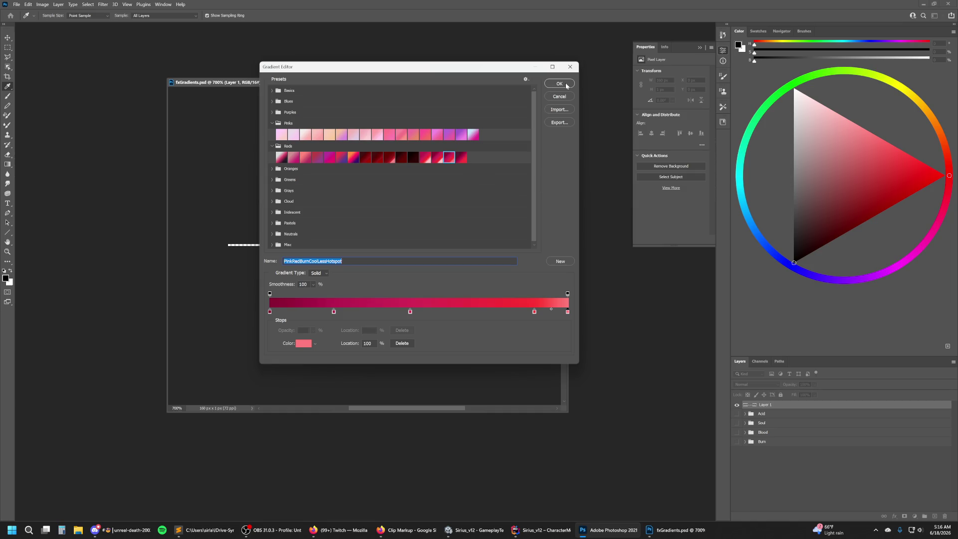
pyautogui.click(426, 157)
# Fill the line left to right with PinkRedBurn and name the layer PinkRed1.
pyautogui.click(560, 83)
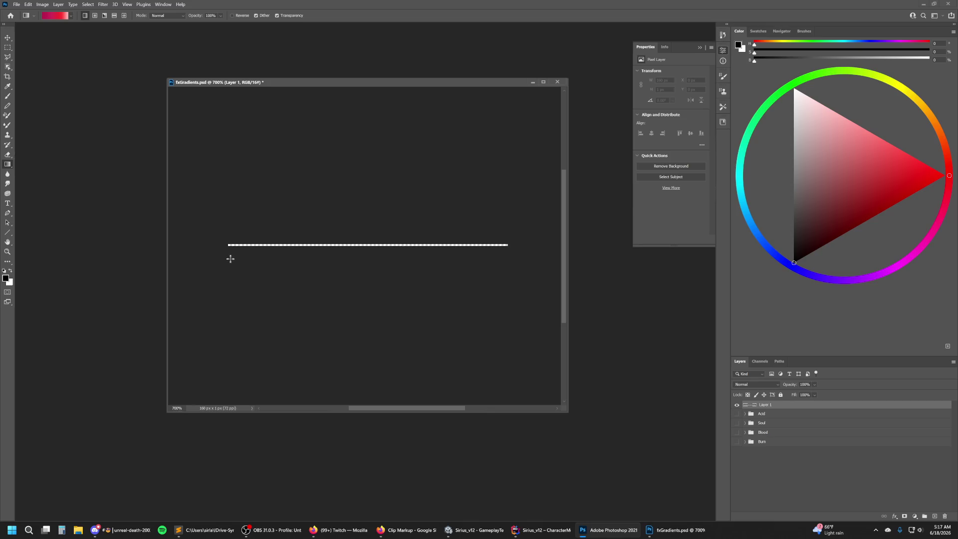
pyautogui.moveTo(227, 254); pyautogui.dragTo(507, 258)
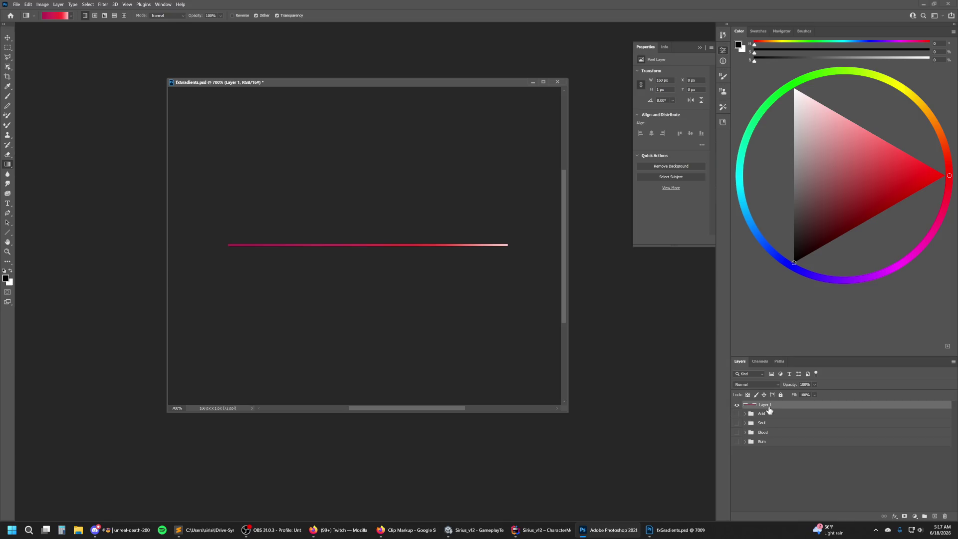
pyautogui.doubleClick(765, 405)
pyautogui.write('P')
pyautogui.write('d1')
pyautogui.press('Return')
# Duplicate the PinkRed1 layer with Ctrl+J and rename the copy PinkRed2.
pyautogui.hotkey('ctrl', 'j')
pyautogui.rightClick(773, 407)
pyautogui.press('Escape')
pyautogui.doubleClick(775, 406)
pyautogui.press('Return')
pyautogui.click(71, 15)
# Fill the PinkRed2 line with a different Reds gradient preset.
pyautogui.click(55, 16)
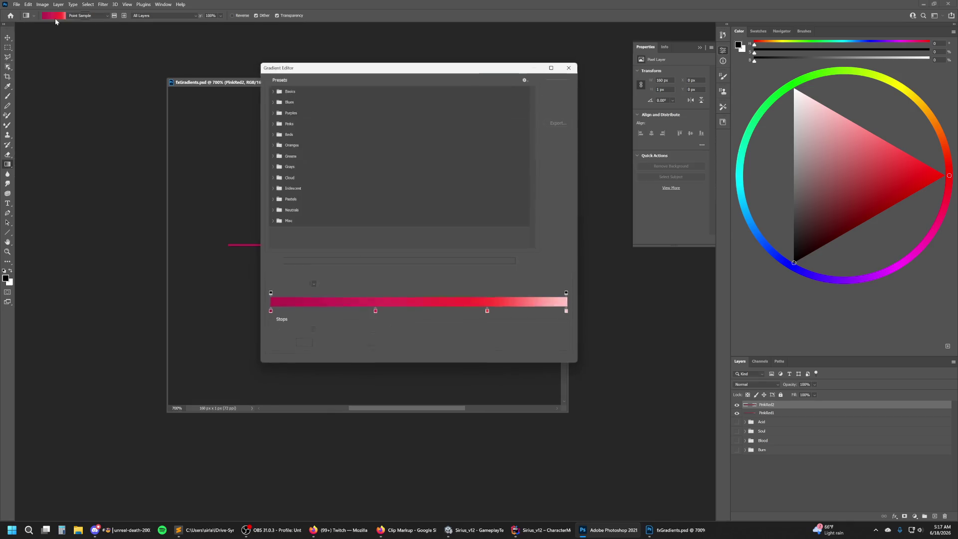
pyautogui.click(276, 123)
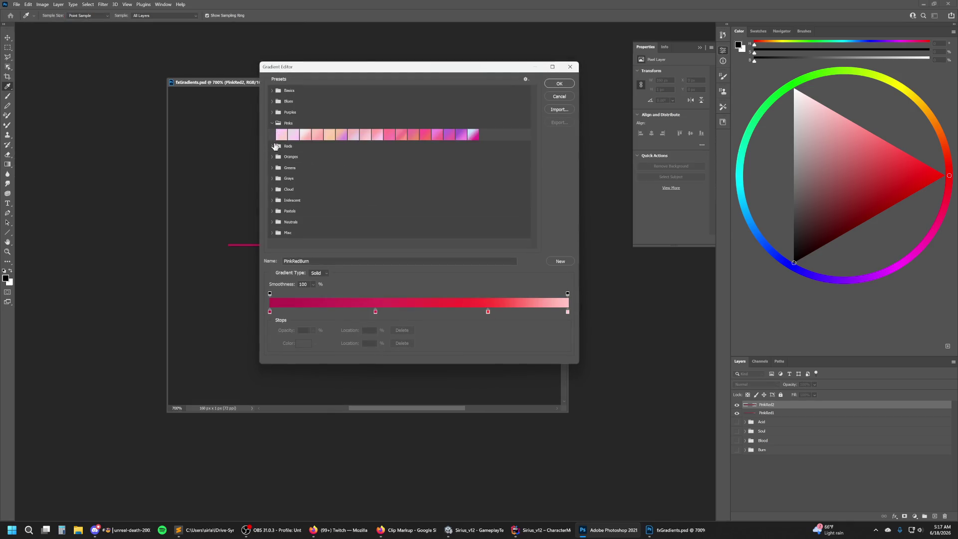
pyautogui.click(274, 146)
pyautogui.click(438, 159)
pyautogui.click(429, 160)
pyautogui.click(432, 160)
pyautogui.click(559, 84)
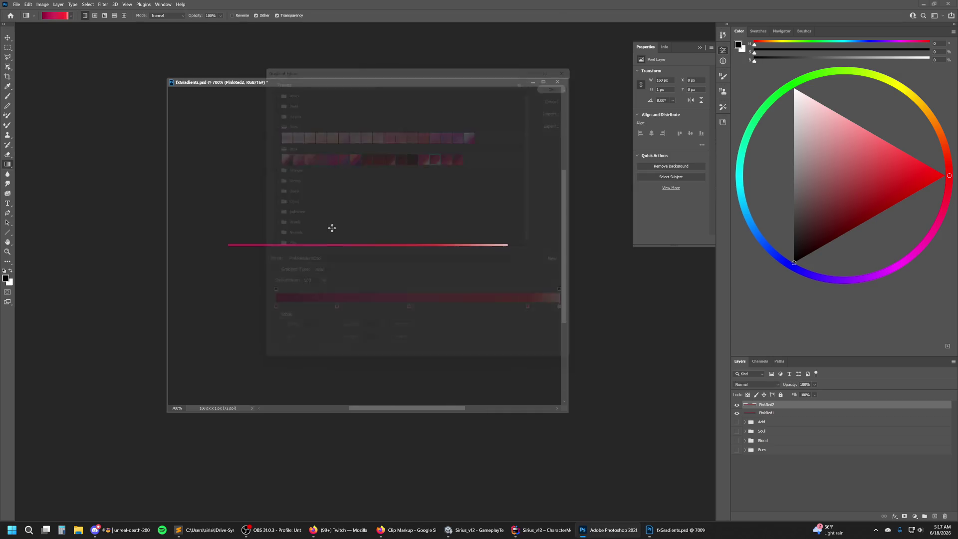
pyautogui.moveTo(226, 243); pyautogui.dragTo(507, 245)
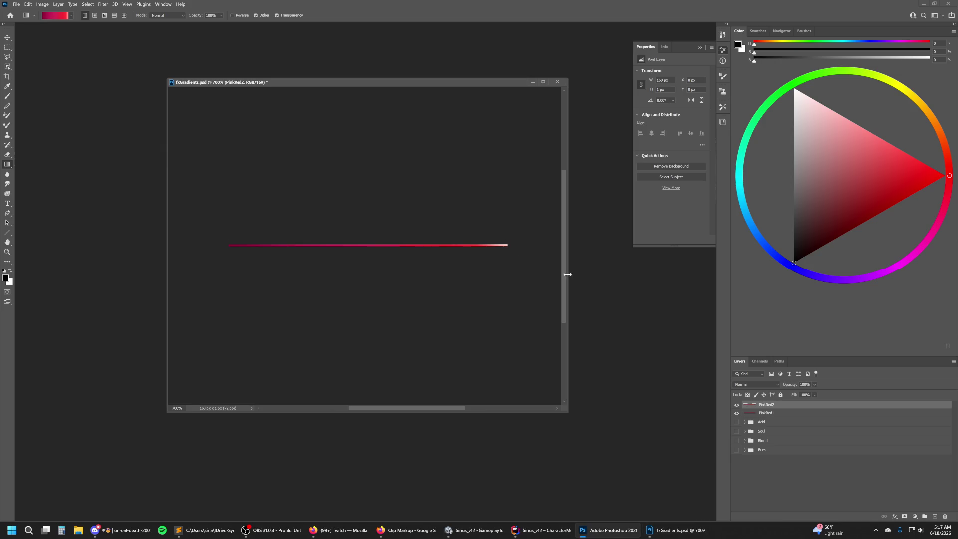
# Add a new layer and fill its line with the PinkRedBurnCoolLessHotspot gradient.
pyautogui.click(935, 517)
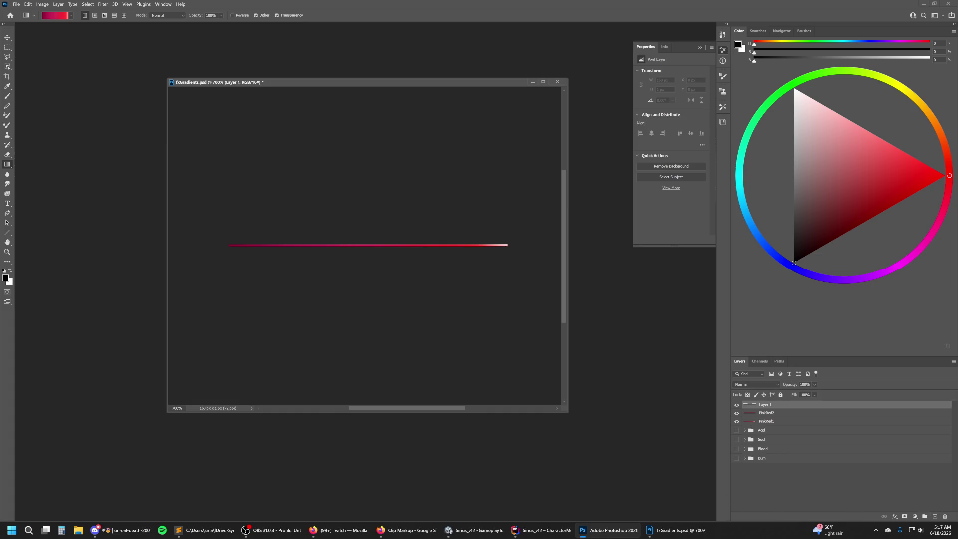
pyautogui.click(73, 17)
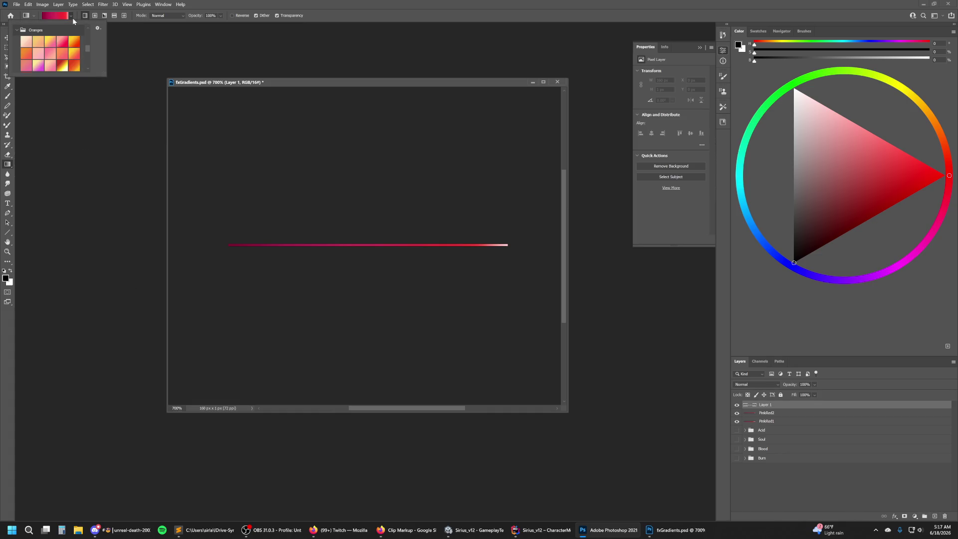
pyautogui.click(16, 32)
pyautogui.scroll(1, 42, 54)
pyautogui.scroll(1, 42, 58)
pyautogui.scroll(1, 42, 57)
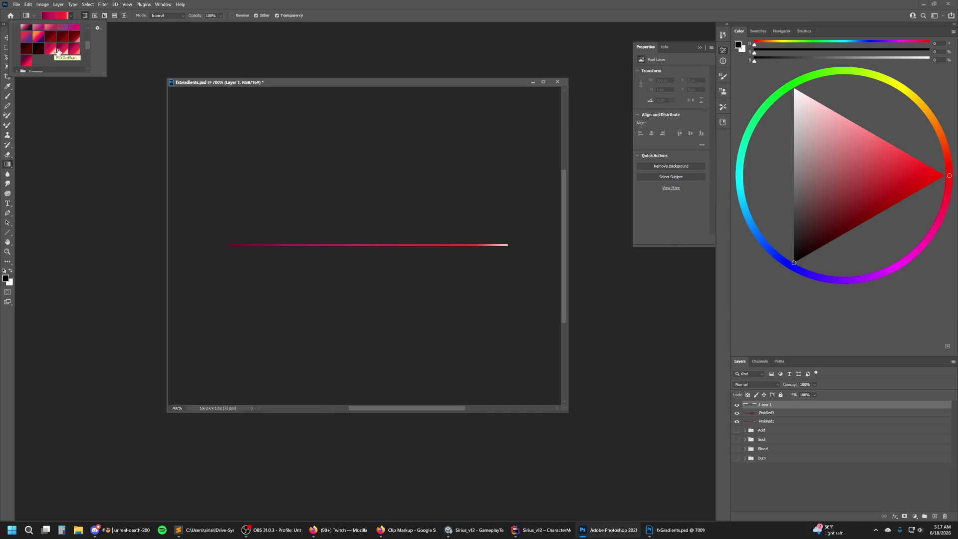
pyautogui.click(72, 52)
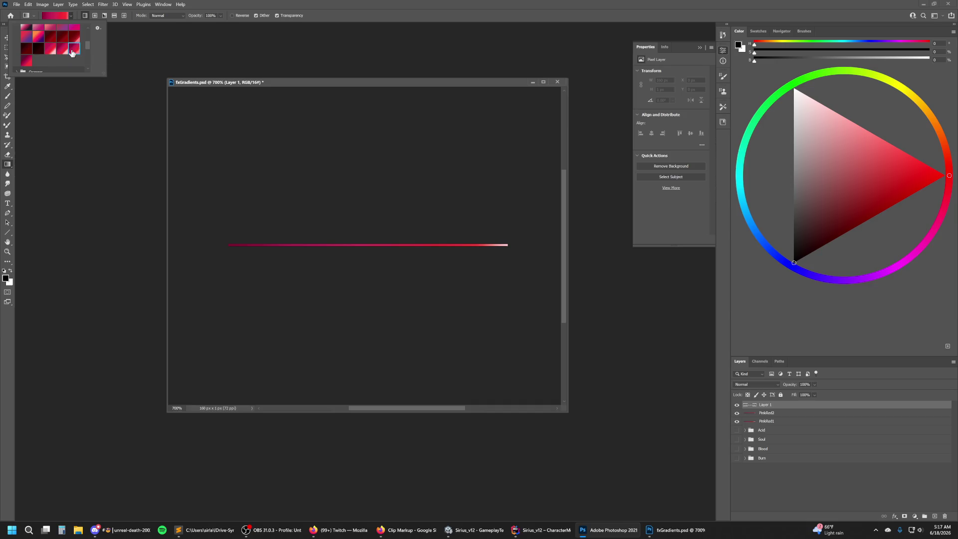
pyautogui.click(83, 21)
pyautogui.moveTo(227, 238); pyautogui.dragTo(507, 245)
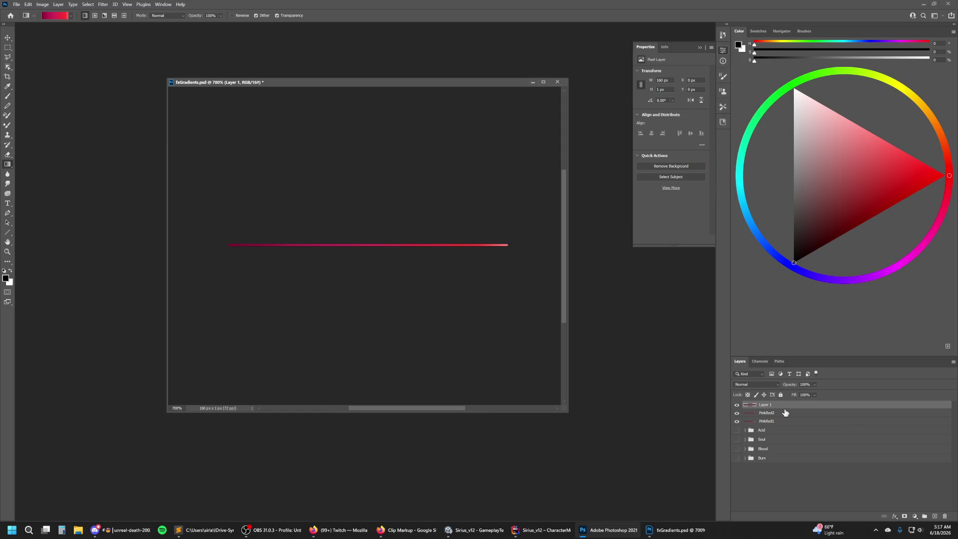
# Add another new layer and fill its line with a darker red preset.
pyautogui.click(935, 516)
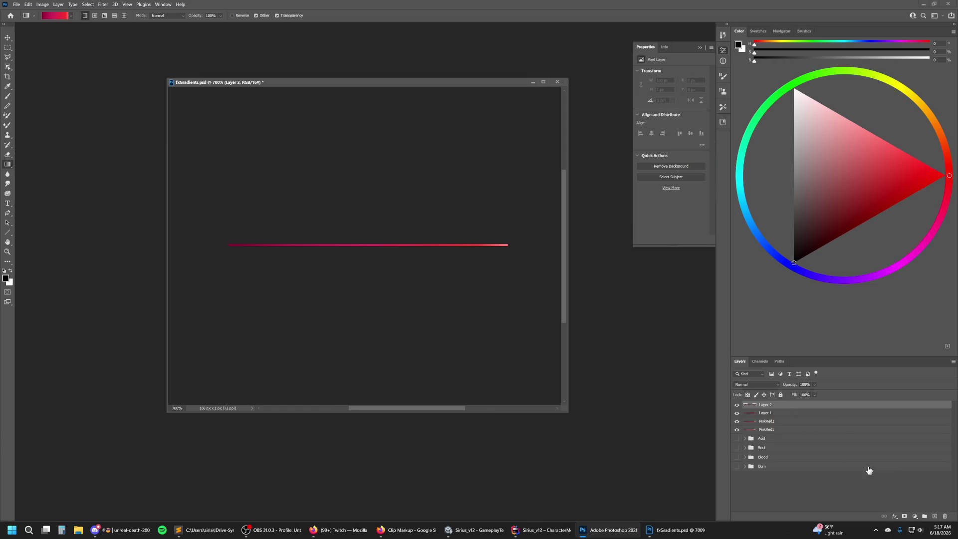
pyautogui.click(71, 17)
pyautogui.click(26, 60)
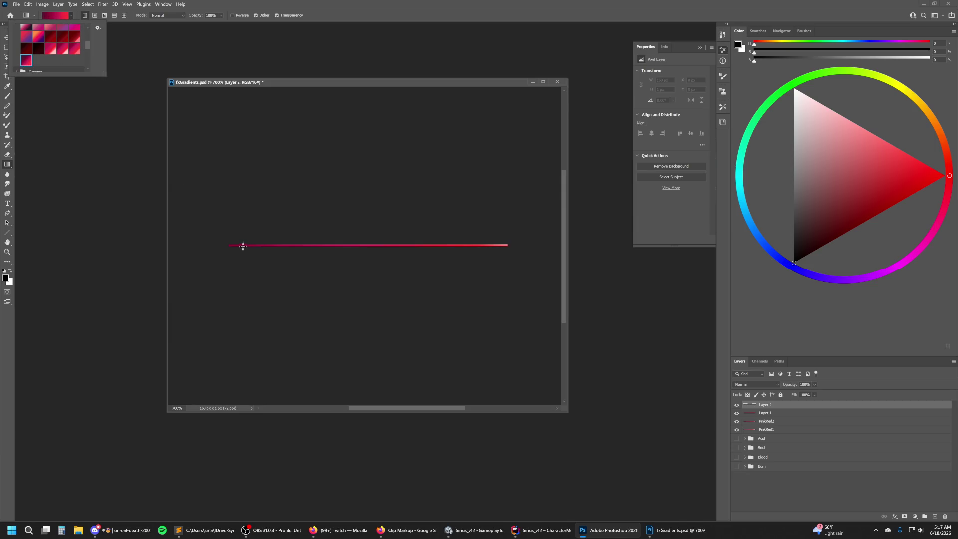
pyautogui.moveTo(227, 239); pyautogui.dragTo(508, 244)
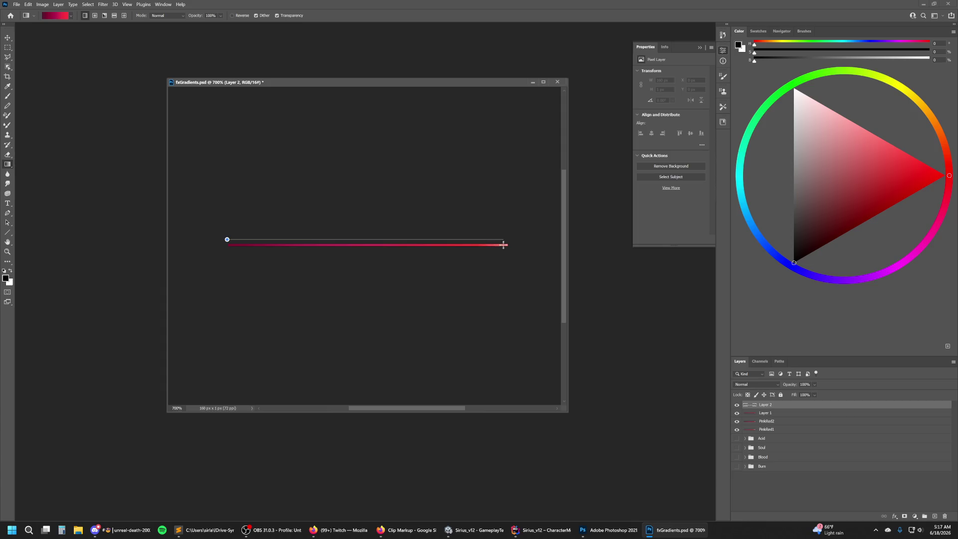
# Make Layer 1 the active layer.
pyautogui.click(777, 414)
pyautogui.rightClick(770, 414)
pyautogui.click(711, 357)
pyautogui.click(17, 5)
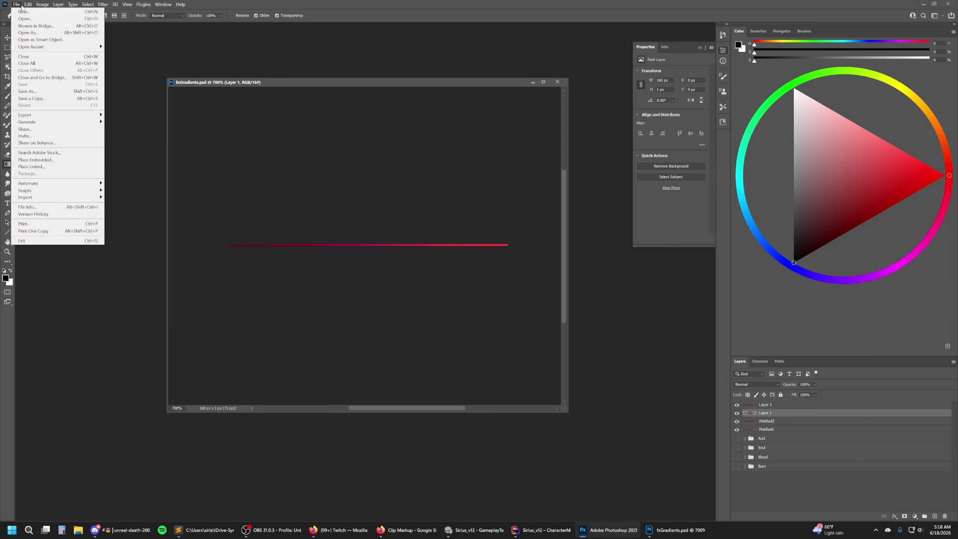
pyautogui.moveTo(68, 298)
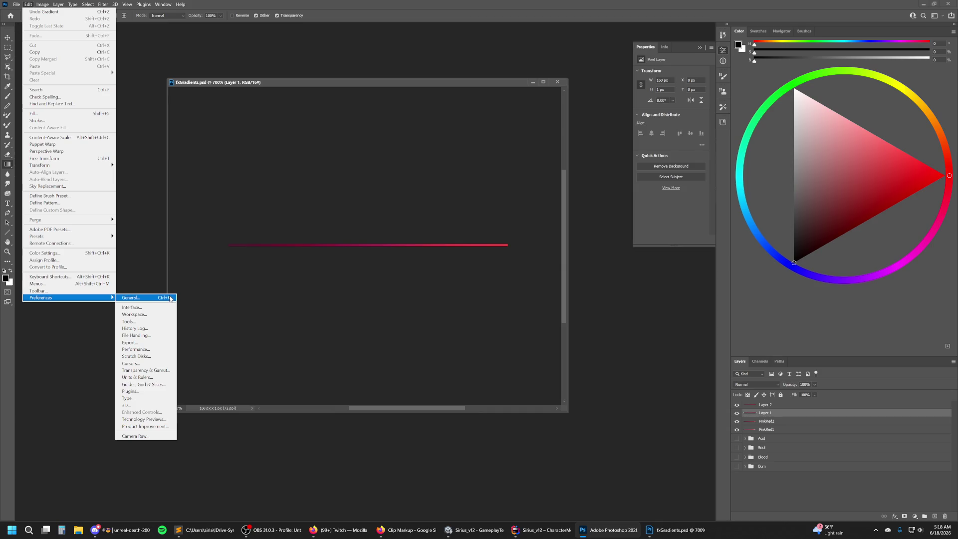
pyautogui.click(170, 298)
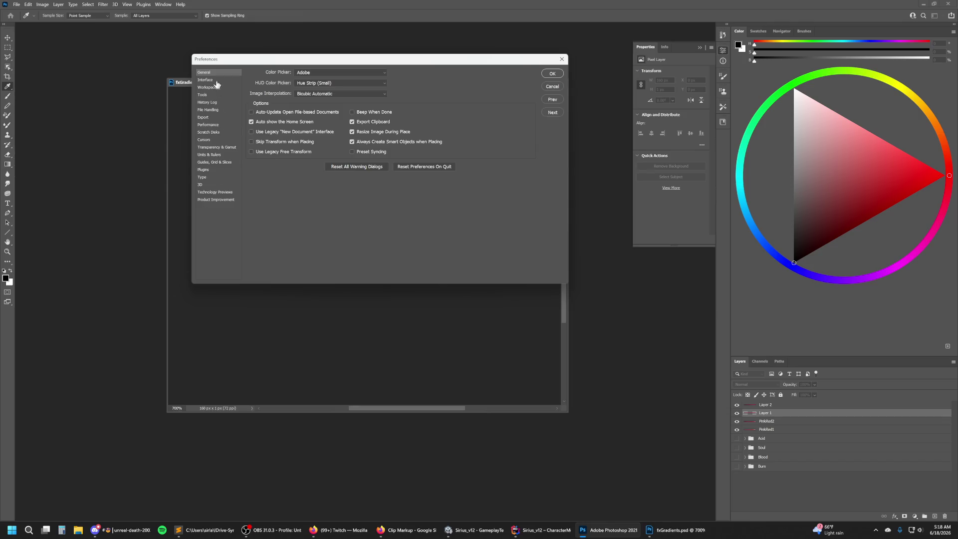
pyautogui.click(216, 81)
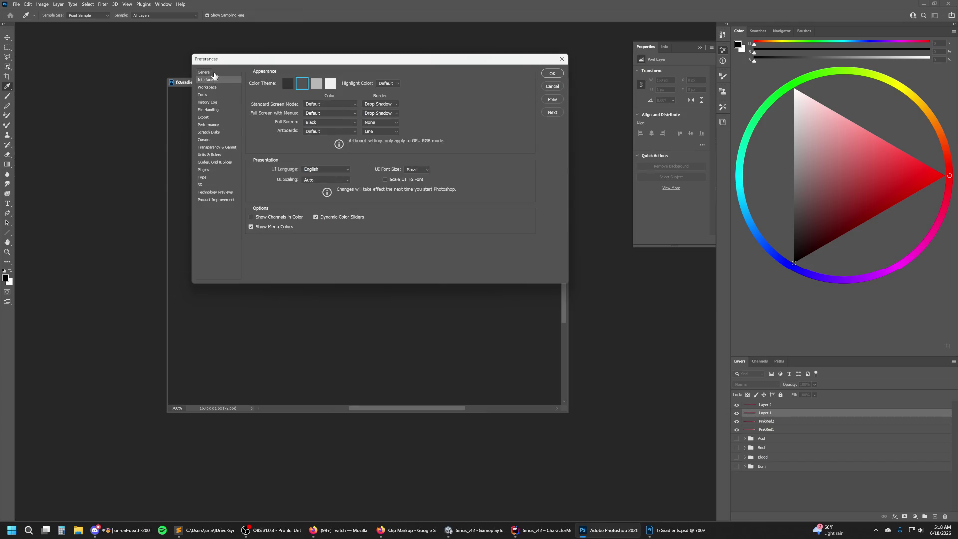
pyautogui.click(215, 74)
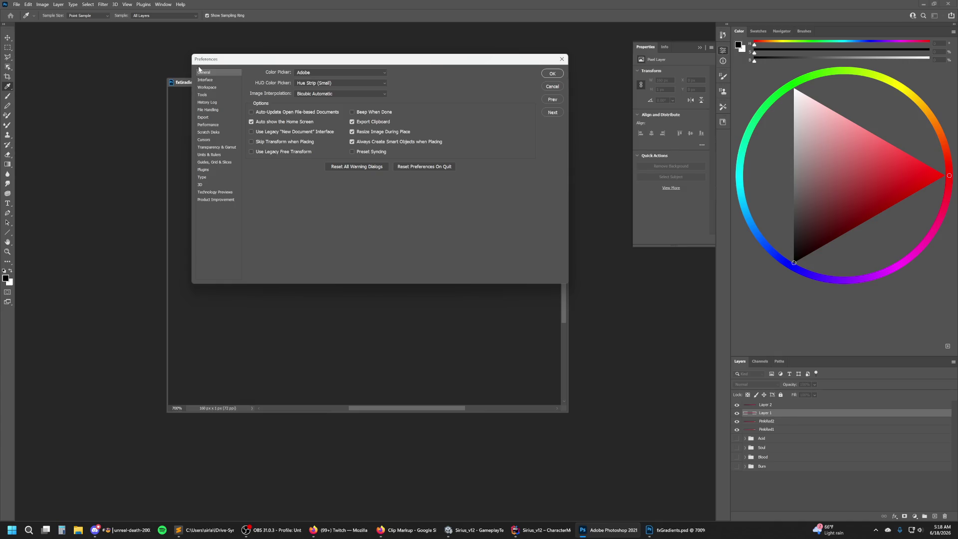
pyautogui.click(562, 59)
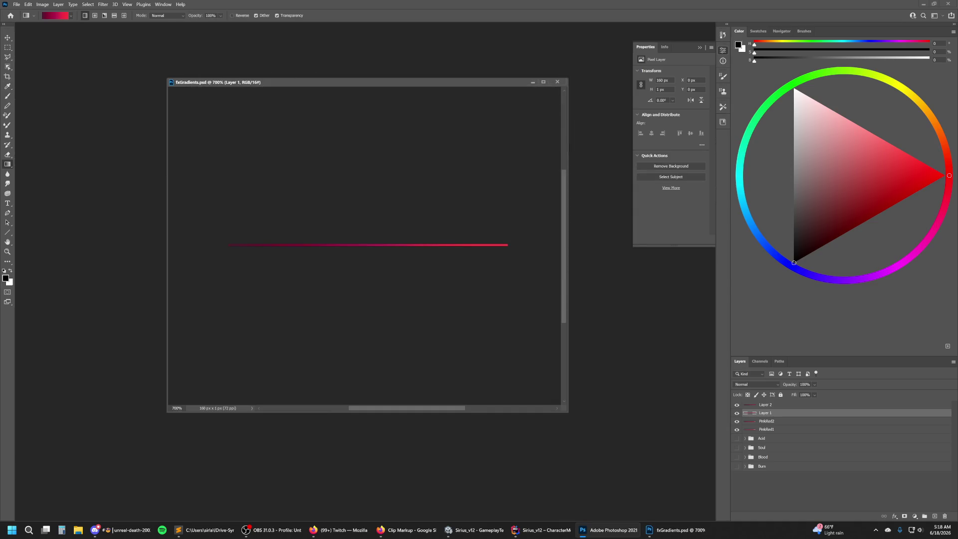
pyautogui.click(17, 5)
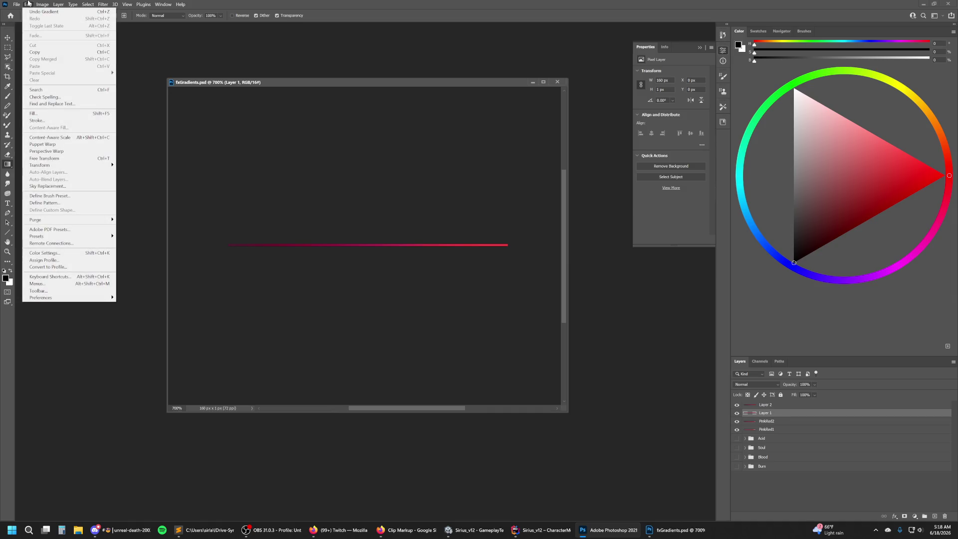
# Open Keyboard Shortcuts and Menus, scroll through the Tools shortcuts, then show the Menus list.
pyautogui.click(50, 277)
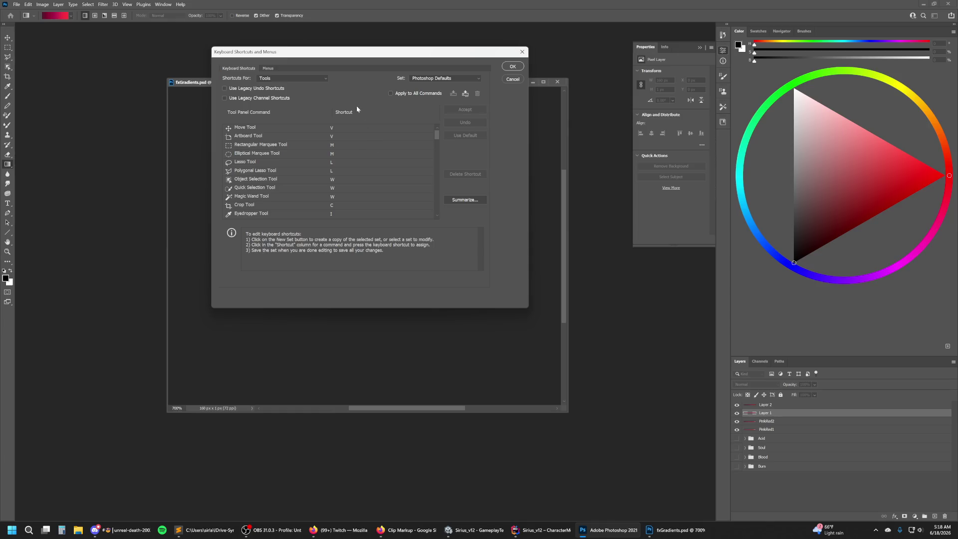
pyautogui.click(321, 80)
pyautogui.click(321, 78)
pyautogui.scroll(-1, 417, 172)
pyautogui.scroll(-1, 389, 167)
pyautogui.scroll(-2, 389, 167)
pyautogui.scroll(-1, 404, 168)
pyautogui.scroll(-3, 406, 169)
pyautogui.scroll(-3, 412, 167)
pyautogui.scroll(-3, 417, 166)
pyautogui.scroll(-3, 422, 164)
pyautogui.scroll(-3, 423, 162)
pyautogui.scroll(-3, 423, 160)
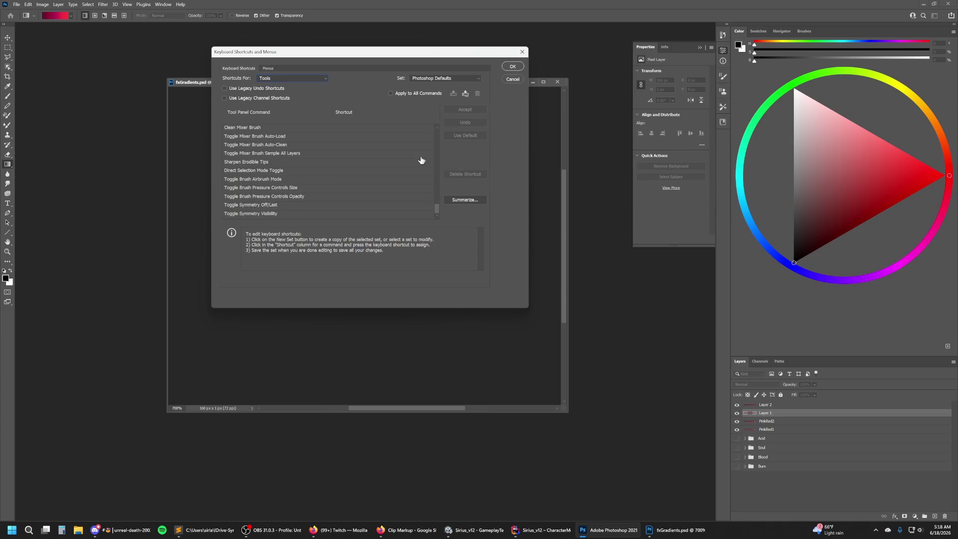
pyautogui.click(268, 68)
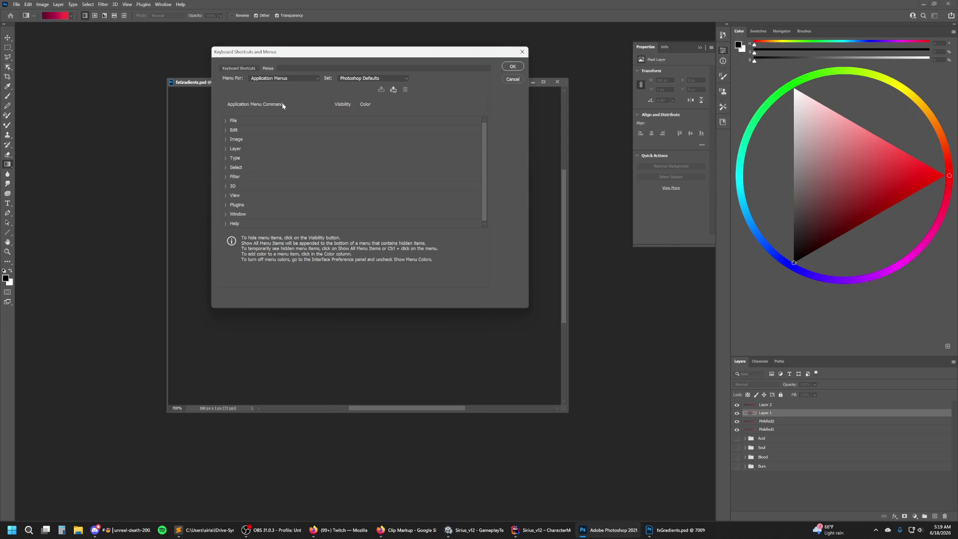
# Expand the Layer menu's commands and scroll down to Rename Layer.
pyautogui.click(238, 150)
pyautogui.click(225, 149)
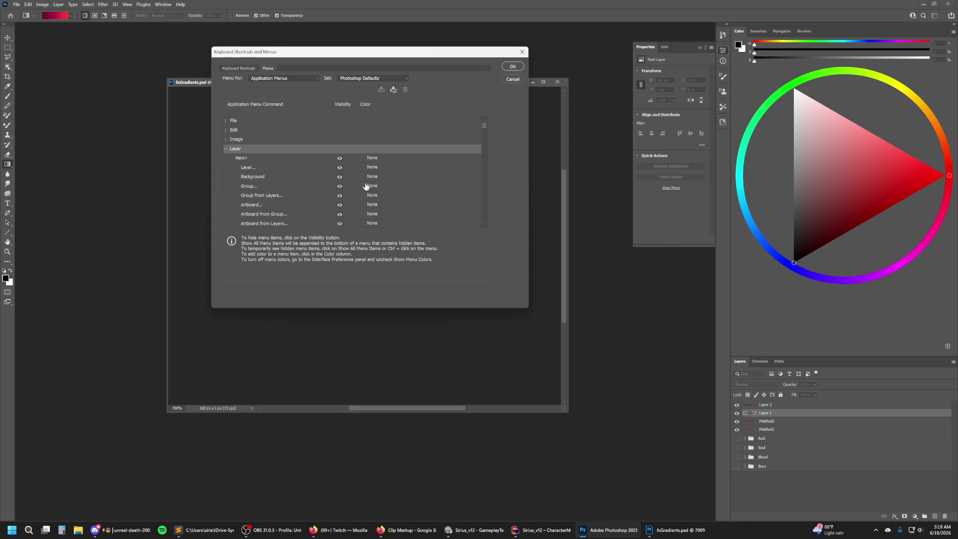
pyautogui.scroll(-1, 393, 160)
pyautogui.scroll(-4, 393, 160)
pyautogui.scroll(-3, 393, 160)
pyautogui.scroll(-4, 397, 161)
pyautogui.scroll(-2, 398, 161)
pyautogui.scroll(-2, 397, 163)
pyautogui.scroll(-2, 395, 165)
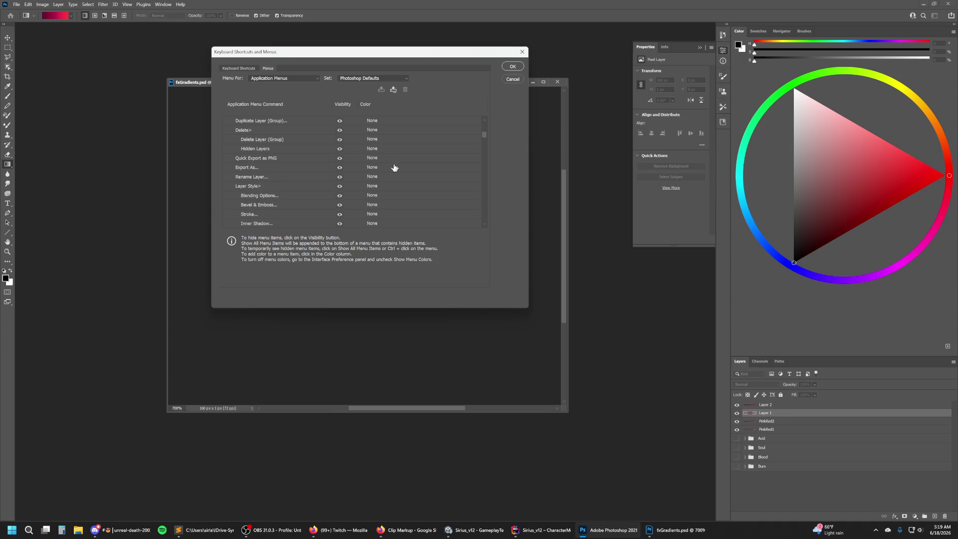
# Toggle Rename Layer's visibility off and back on, keeping its colour at None.
pyautogui.click(371, 177)
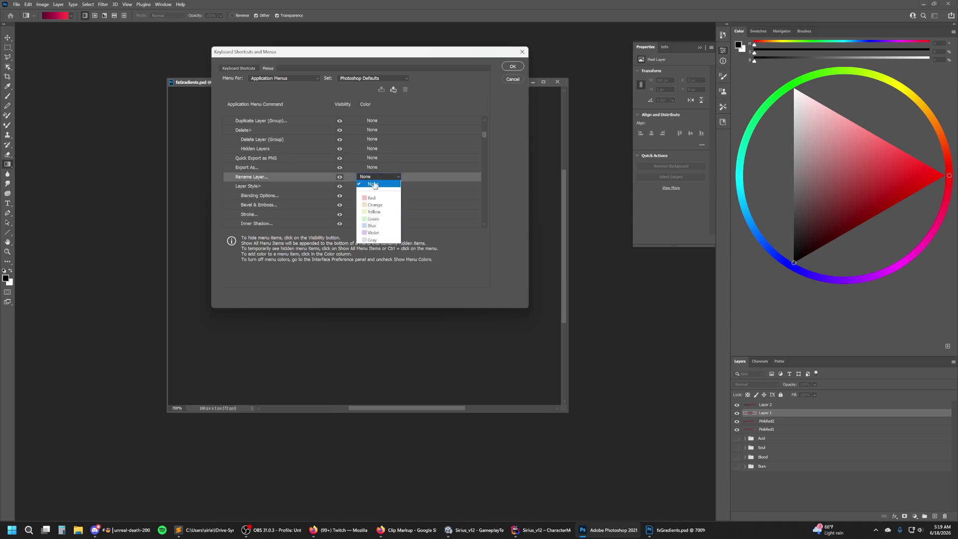
pyautogui.click(339, 180)
pyautogui.click(340, 180)
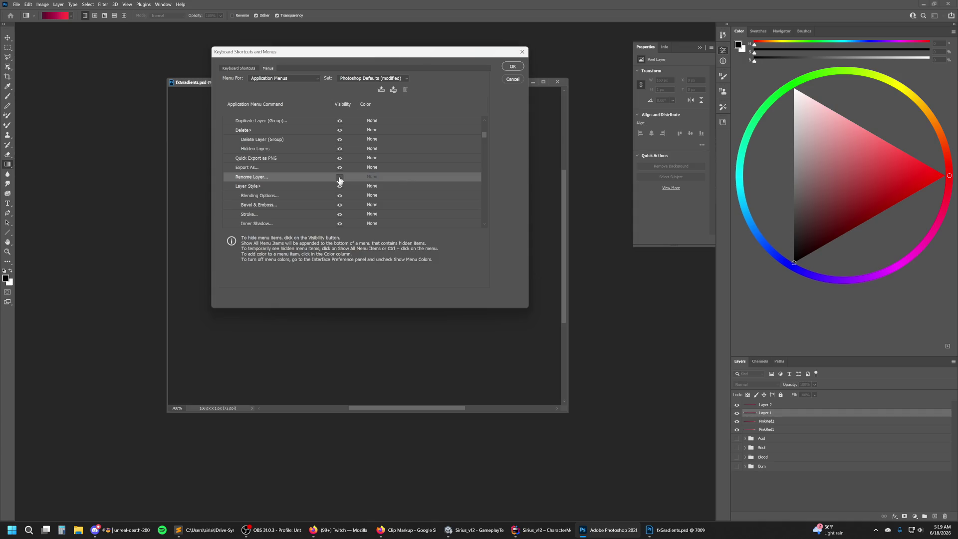
pyautogui.click(344, 180)
pyautogui.click(374, 178)
pyautogui.click(380, 183)
pyautogui.click(241, 68)
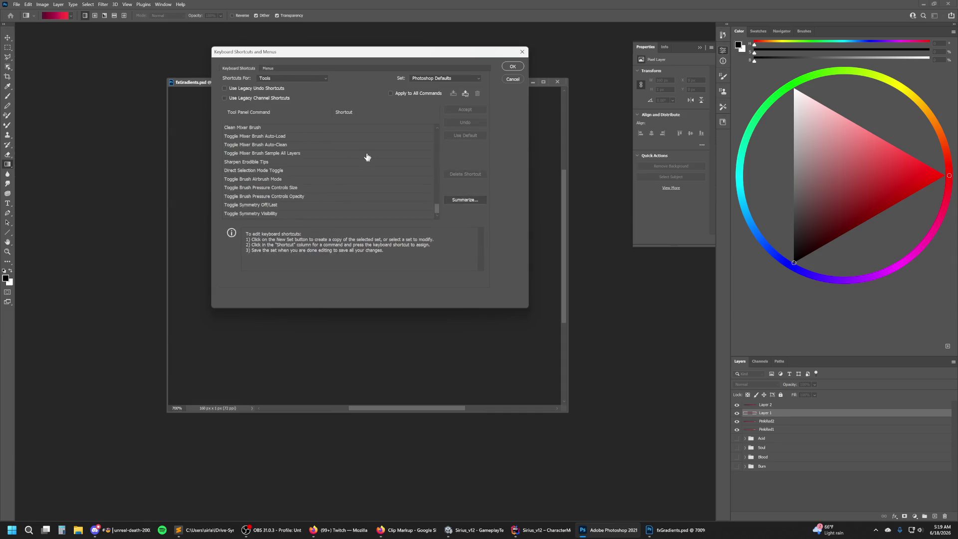
# Set Shortcuts For to Panel Menus and expand the Layers panel menu.
pyautogui.click(298, 78)
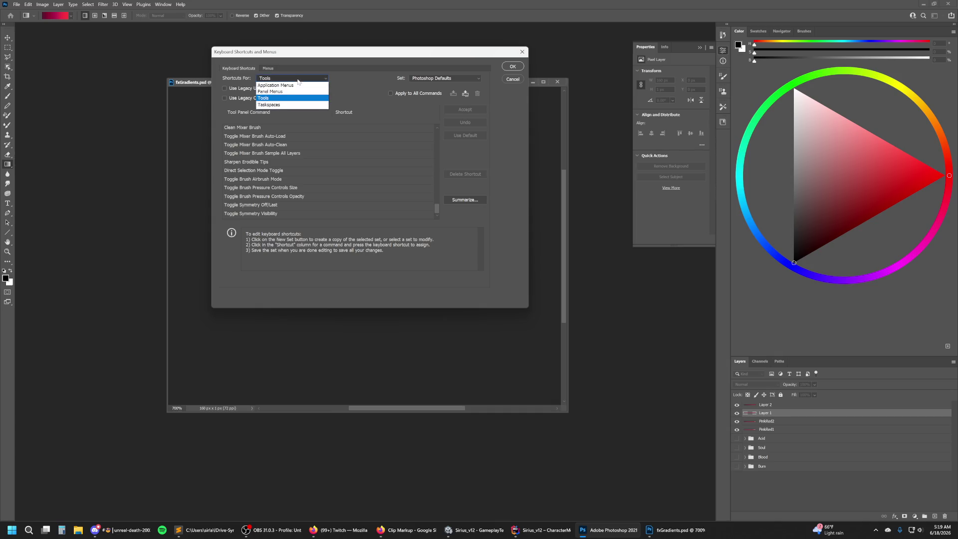
pyautogui.click(279, 91)
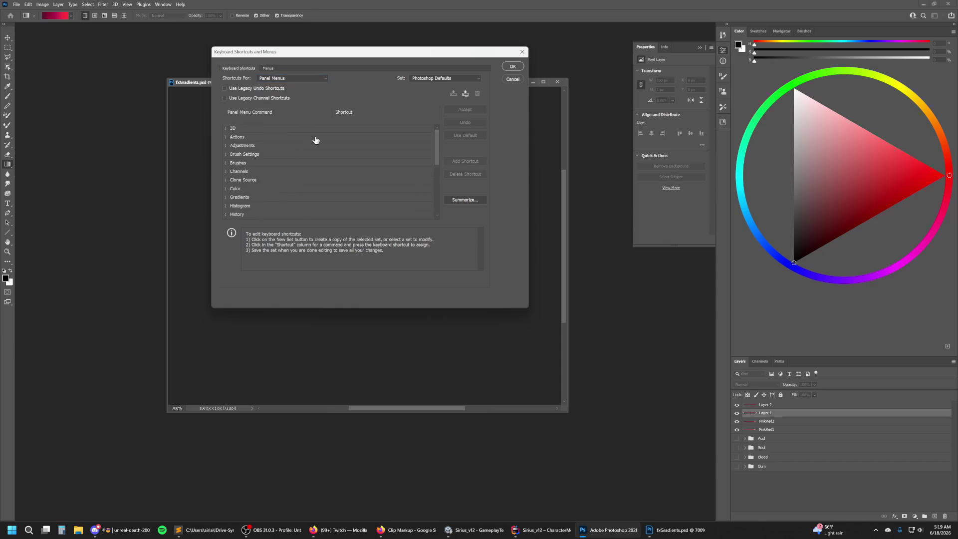
pyautogui.scroll(-1, 269, 174)
pyautogui.scroll(-2, 264, 189)
pyautogui.click(236, 190)
pyautogui.click(225, 189)
# Scroll through the Layers panel menu shortcuts, then switch Shortcuts For to Application Menus.
pyautogui.scroll(-3, 322, 178)
pyautogui.scroll(-3, 322, 178)
pyautogui.scroll(-2, 322, 178)
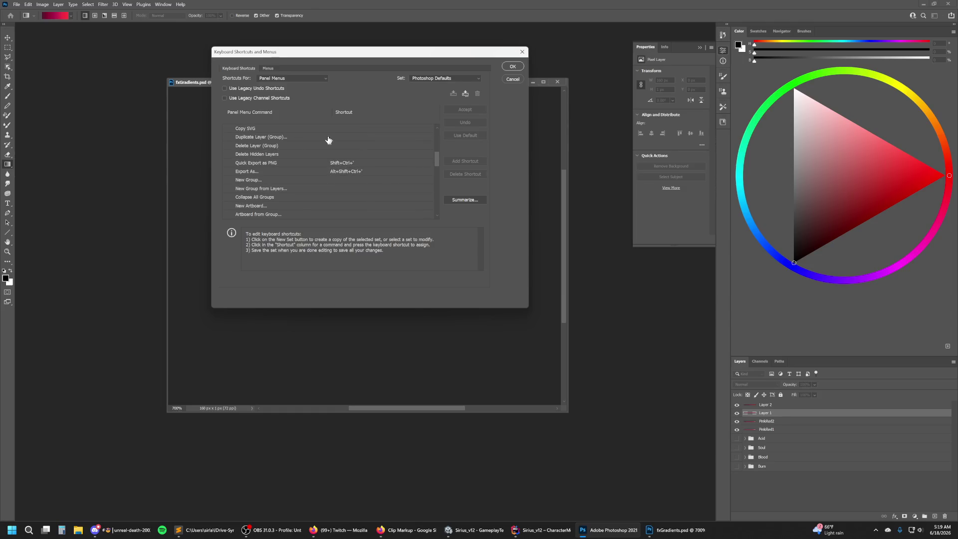
pyautogui.scroll(-2, 306, 141)
pyautogui.scroll(-3, 306, 145)
pyautogui.scroll(-3, 349, 203)
pyautogui.scroll(-3, 350, 202)
pyautogui.scroll(-4, 351, 201)
pyautogui.scroll(-1, 351, 201)
pyautogui.scroll(-2, 358, 193)
pyautogui.scroll(4, 357, 192)
pyautogui.scroll(4, 357, 192)
pyautogui.scroll(4, 358, 192)
pyautogui.scroll(3, 358, 192)
pyautogui.scroll(1, 358, 191)
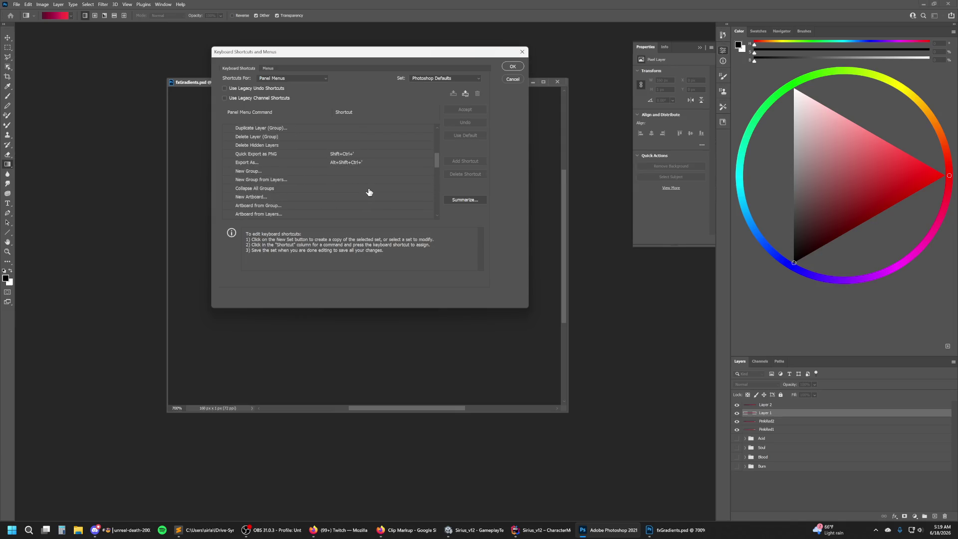
pyautogui.scroll(1, 385, 178)
pyautogui.scroll(1, 386, 178)
pyautogui.scroll(1, 384, 182)
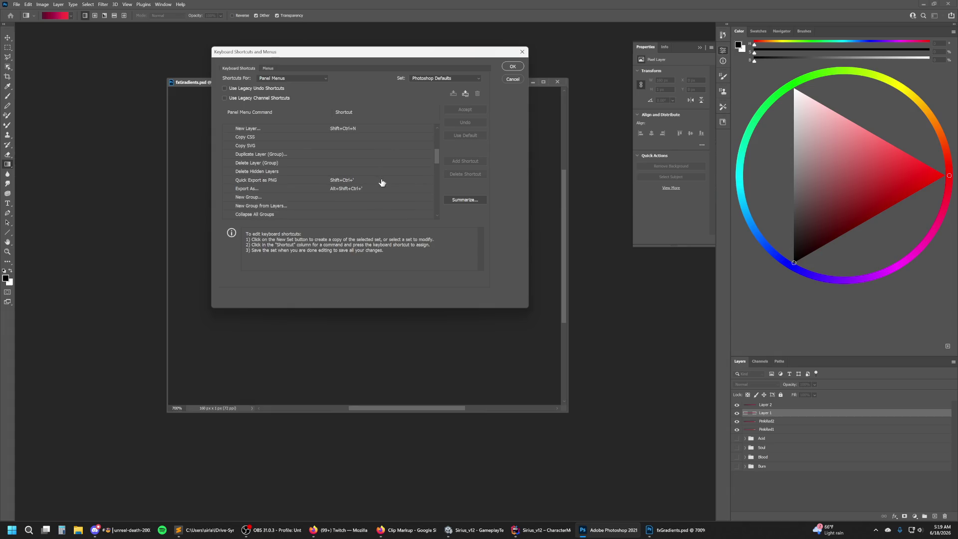
pyautogui.scroll(-2, 382, 183)
pyautogui.scroll(-3, 382, 183)
pyautogui.scroll(-3, 382, 182)
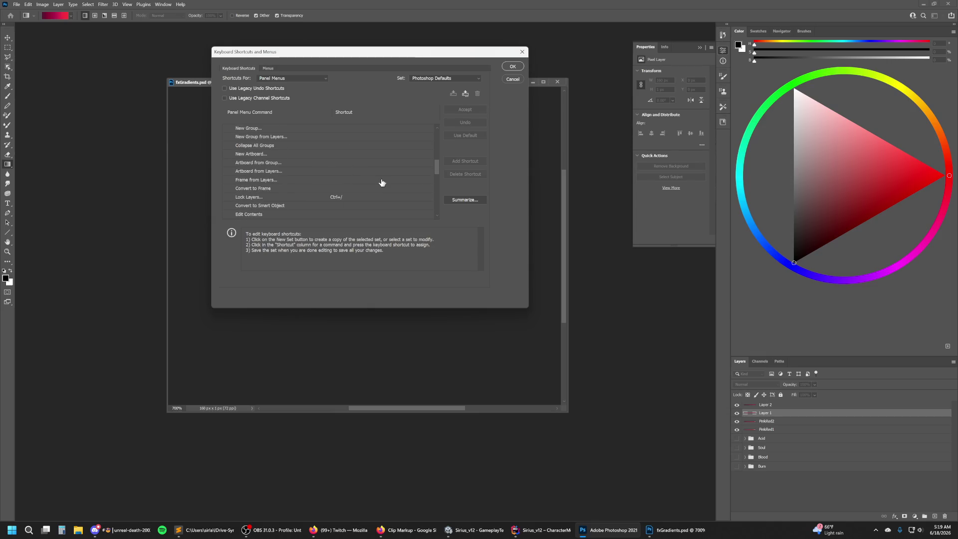
pyautogui.scroll(-2, 382, 183)
pyautogui.scroll(-3, 382, 184)
pyautogui.scroll(-2, 382, 184)
pyautogui.scroll(-1, 381, 186)
pyautogui.scroll(-3, 381, 186)
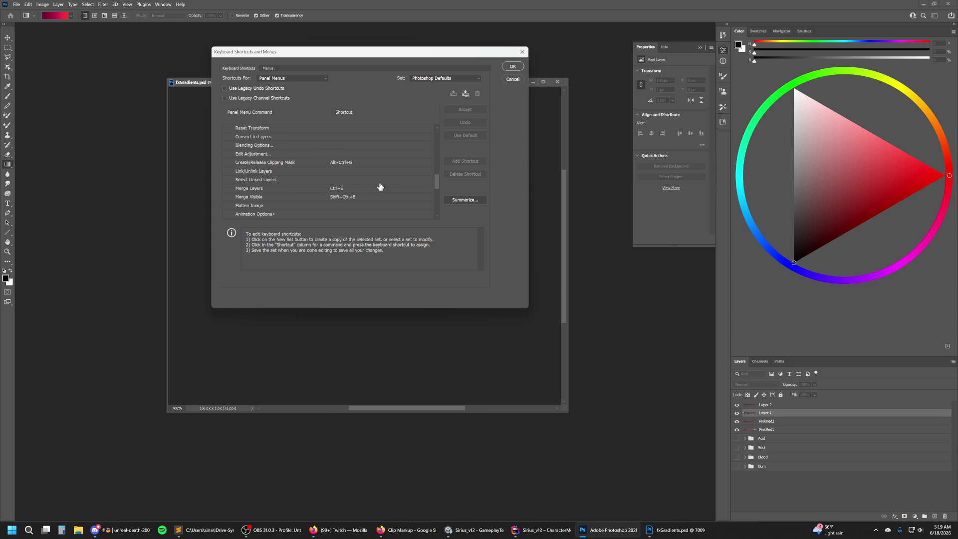
pyautogui.scroll(-4, 379, 186)
pyautogui.scroll(-2, 379, 187)
pyautogui.scroll(-2, 379, 188)
pyautogui.scroll(-2, 378, 190)
pyautogui.scroll(8, 377, 189)
pyautogui.scroll(8, 374, 188)
pyautogui.scroll(9, 372, 192)
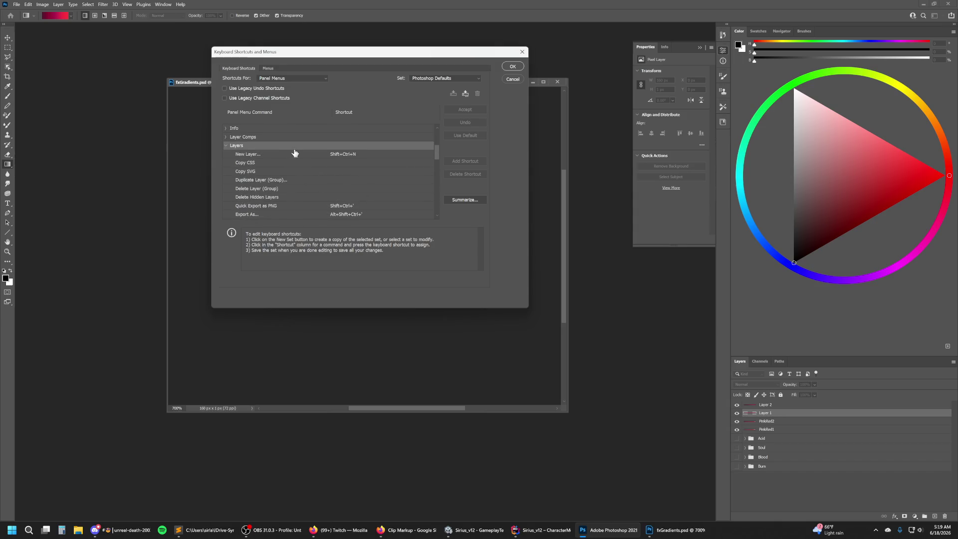
pyautogui.scroll(-4, 295, 155)
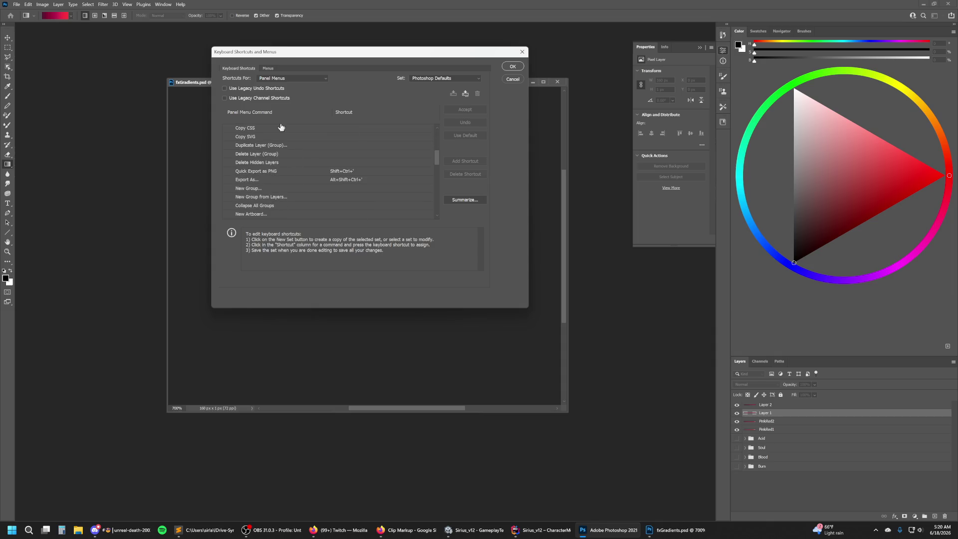
pyautogui.click(278, 78)
pyautogui.click(279, 85)
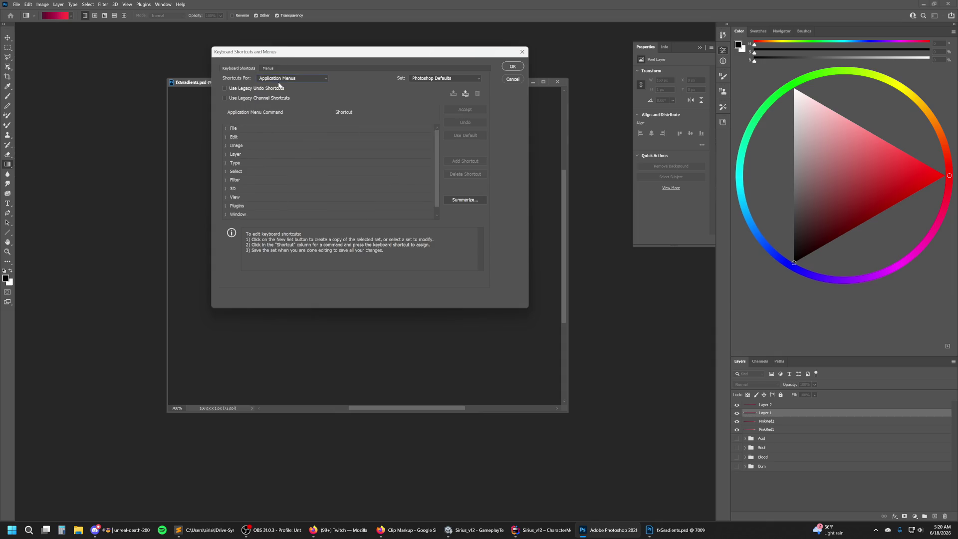
# Assign F2 to Layer > Rename Layer, accepting and jumping to the conflicting command.
pyautogui.click(227, 156)
pyautogui.scroll(-2, 342, 159)
pyautogui.scroll(-2, 342, 160)
pyautogui.scroll(-1, 342, 162)
pyautogui.scroll(-2, 342, 165)
pyautogui.scroll(-1, 339, 165)
pyautogui.scroll(-2, 340, 165)
pyautogui.scroll(-1, 343, 167)
pyautogui.click(267, 190)
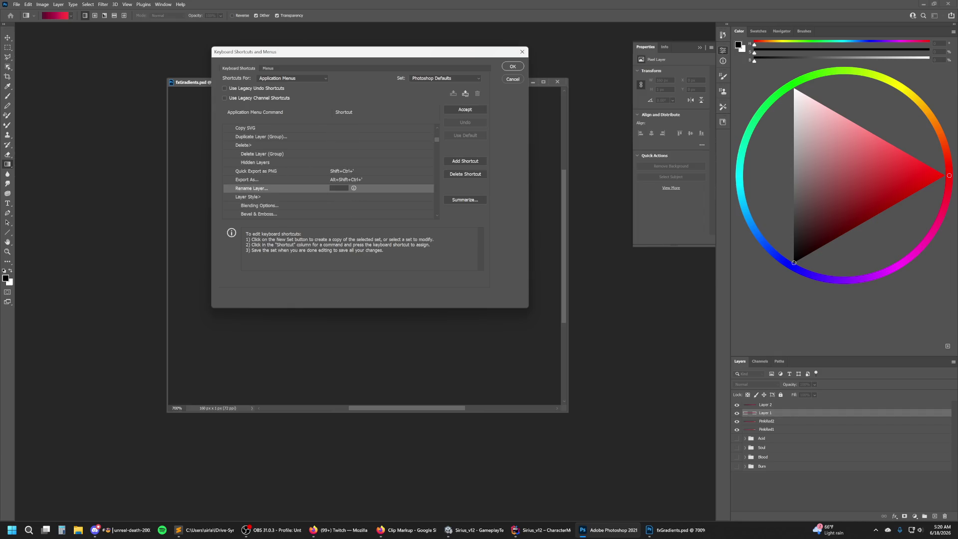
pyautogui.press('F2')
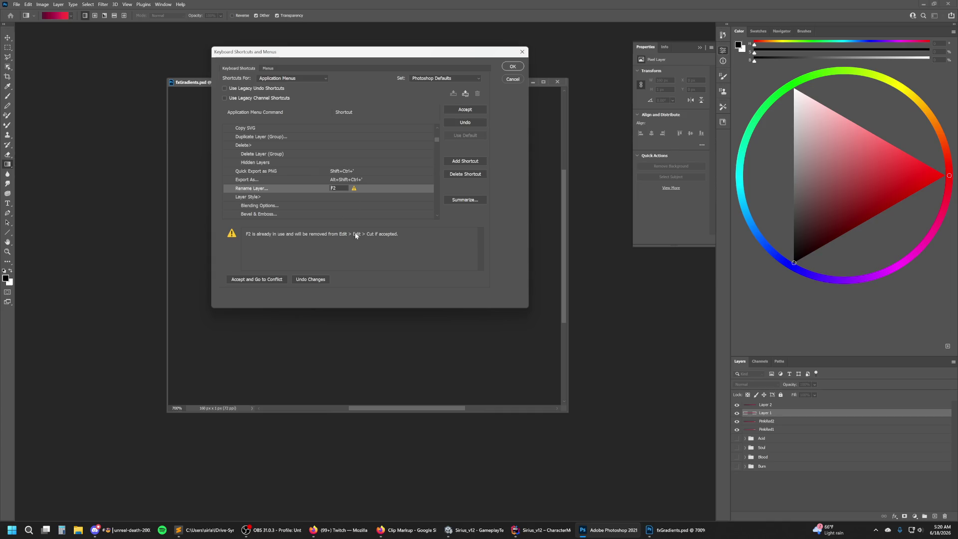
pyautogui.click(260, 279)
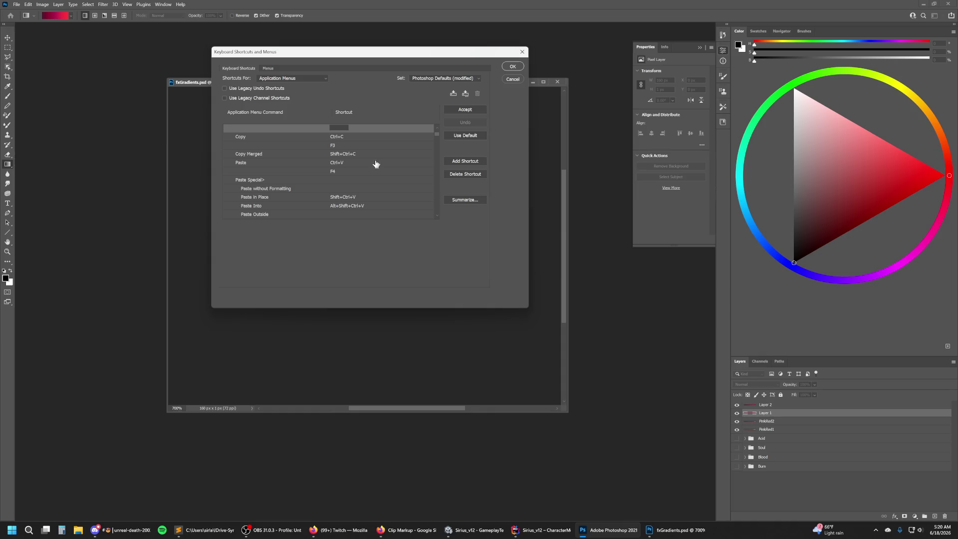
# Delete the F3 shortcut from Copy and confirm the shortcut changes.
pyautogui.click(367, 129)
pyautogui.click(463, 110)
pyautogui.click(347, 138)
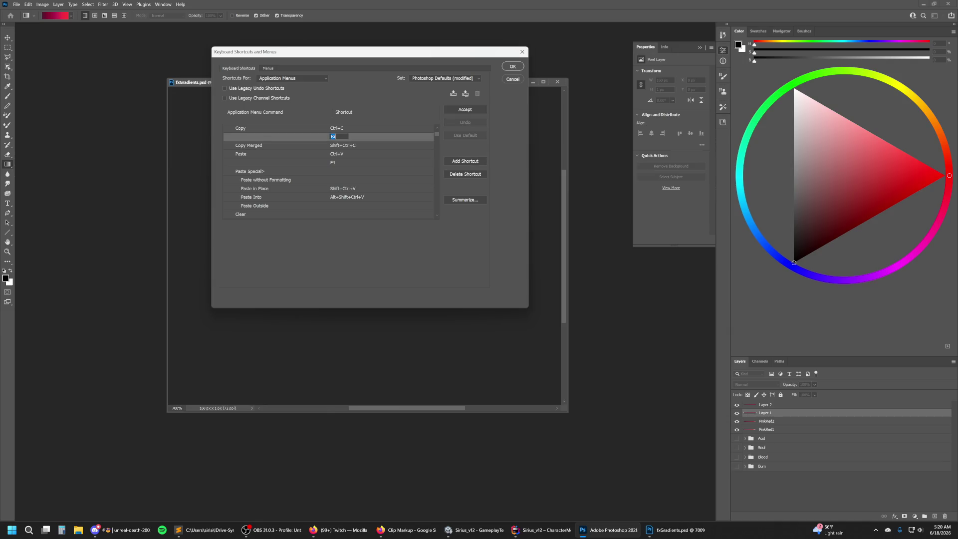
pyautogui.click(464, 174)
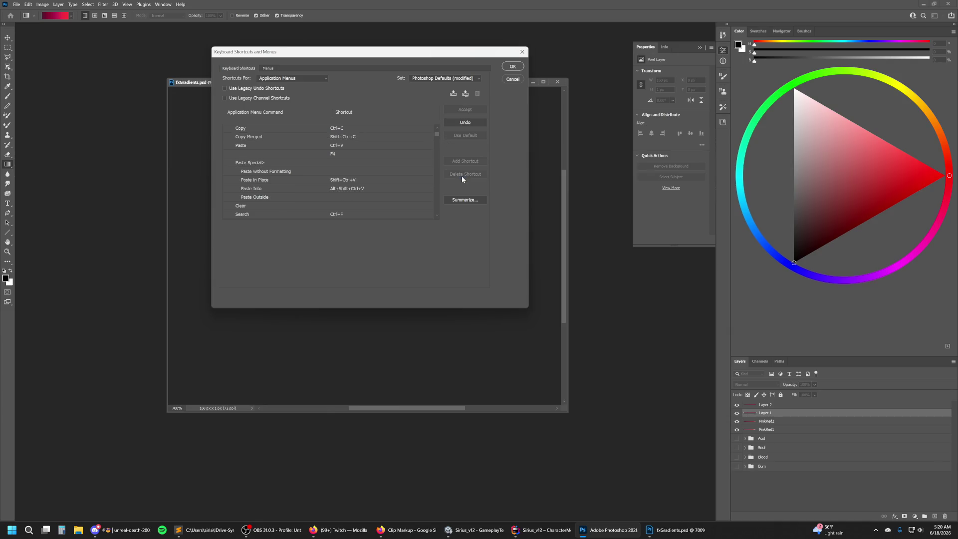
pyautogui.click(513, 67)
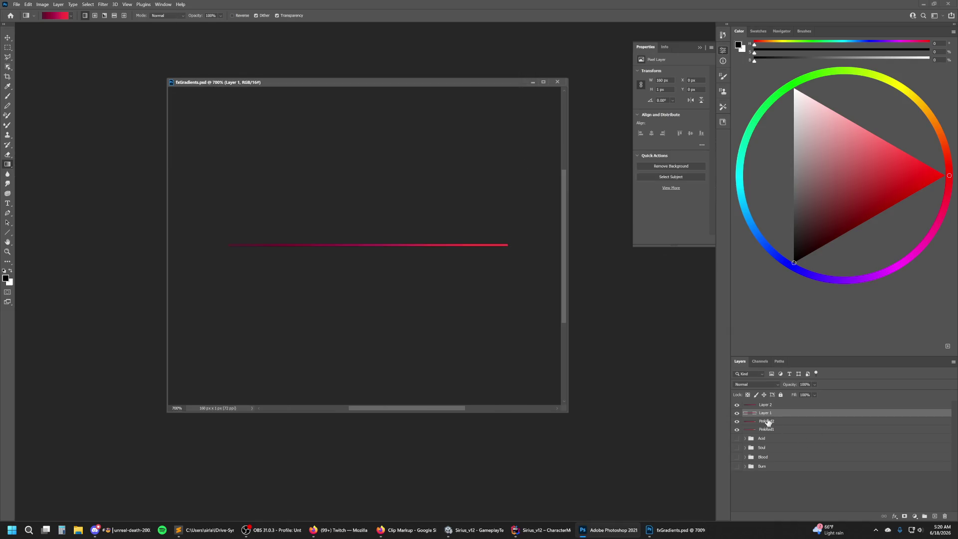
# Rename Layer 1 to PinkRed3 and Layer 2 to PinkRed4.
pyautogui.doubleClick(765, 413)
pyautogui.write('f')
pyautogui.write('3')
pyautogui.press('Return')
pyautogui.doubleClick(766, 413)
pyautogui.press('Return')
pyautogui.doubleClick(786, 405)
pyautogui.write('PinkRed4')
pyautogui.press('Return')
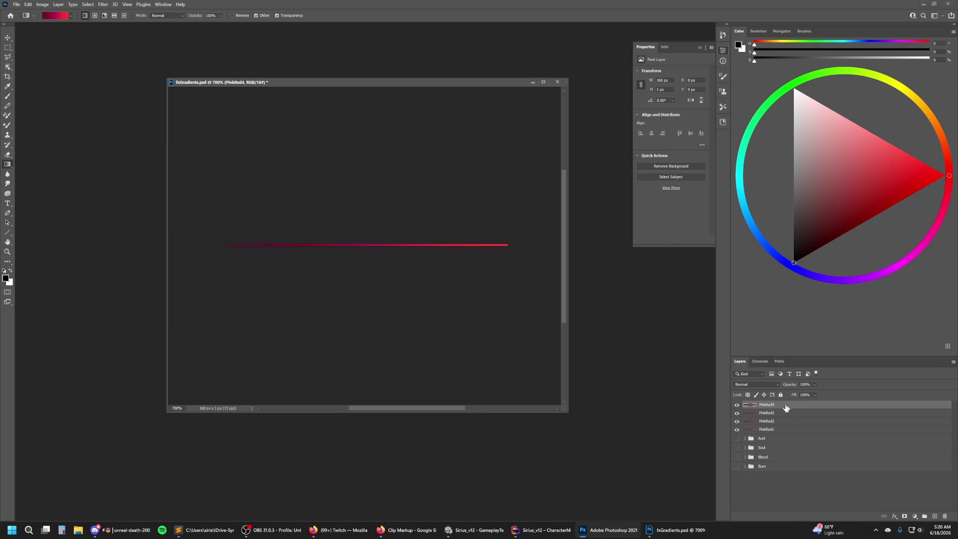
# Move PinkRed4 down the stack and group all four PinkRed layers into Group 1.
pyautogui.moveTo(786, 407); pyautogui.dragTo(781, 430)
pyautogui.keyDown('shift'); pyautogui.click(784, 405); pyautogui.keyUp('shift')
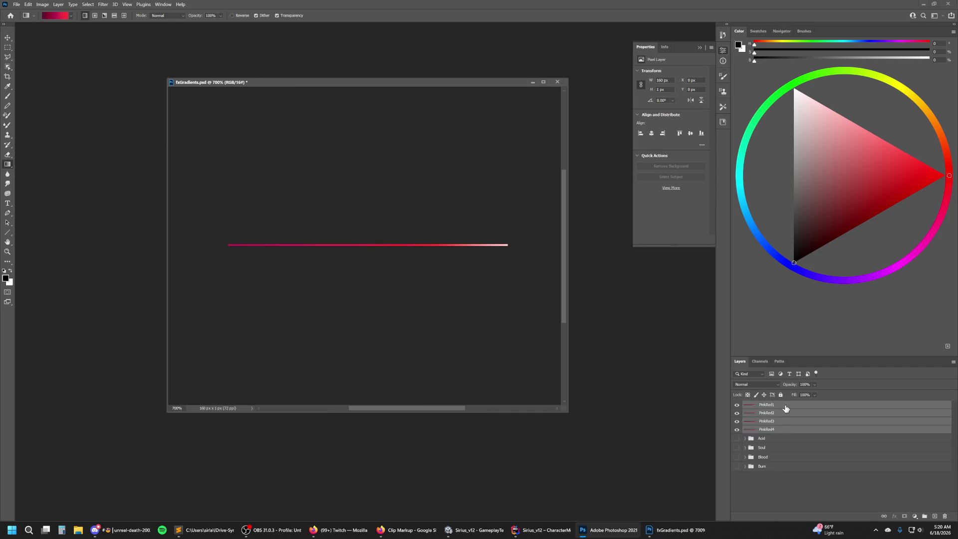
pyautogui.hotkey('ctrl', 'g')
pyautogui.doubleClick(774, 407)
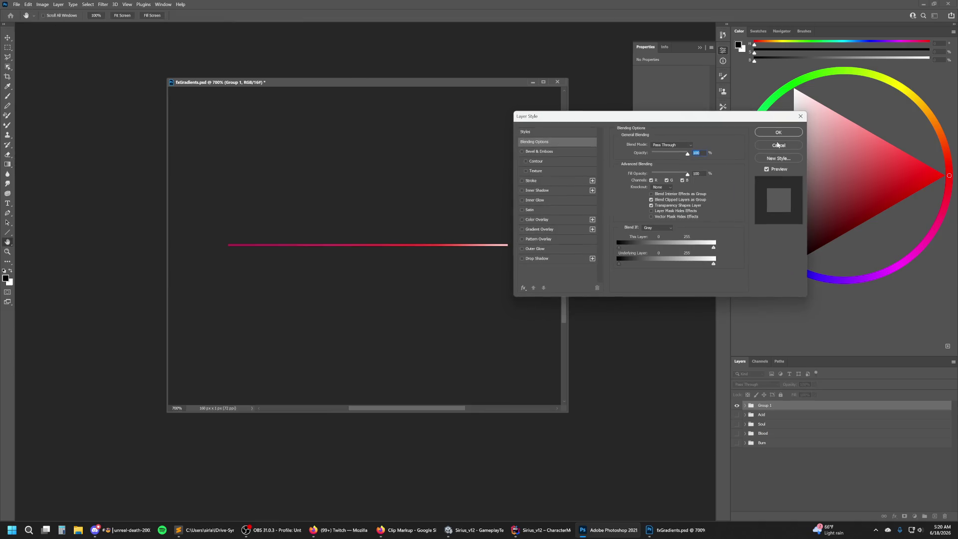
# Dismiss the Layer Style dialog and rename Group 1 to PinkRed.
pyautogui.click(801, 116)
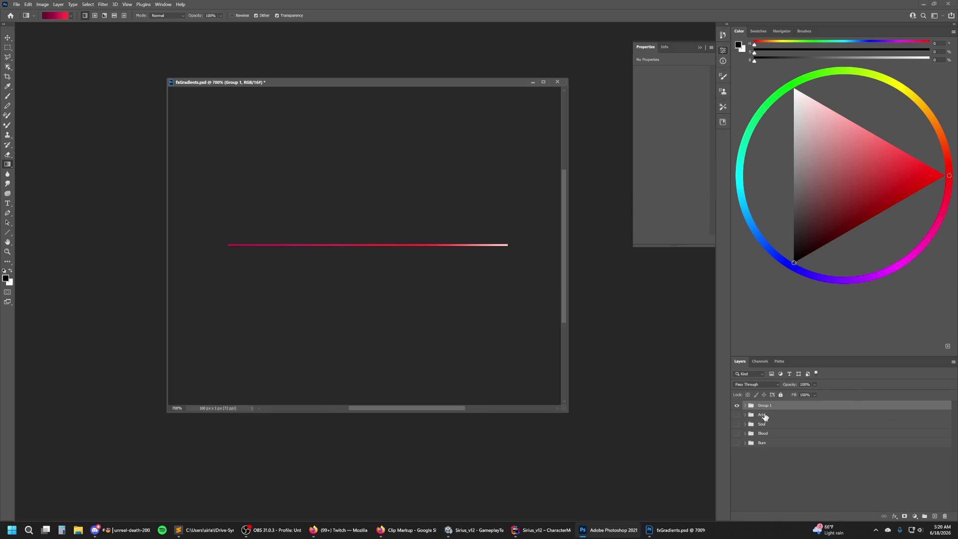
pyautogui.rightClick(777, 406)
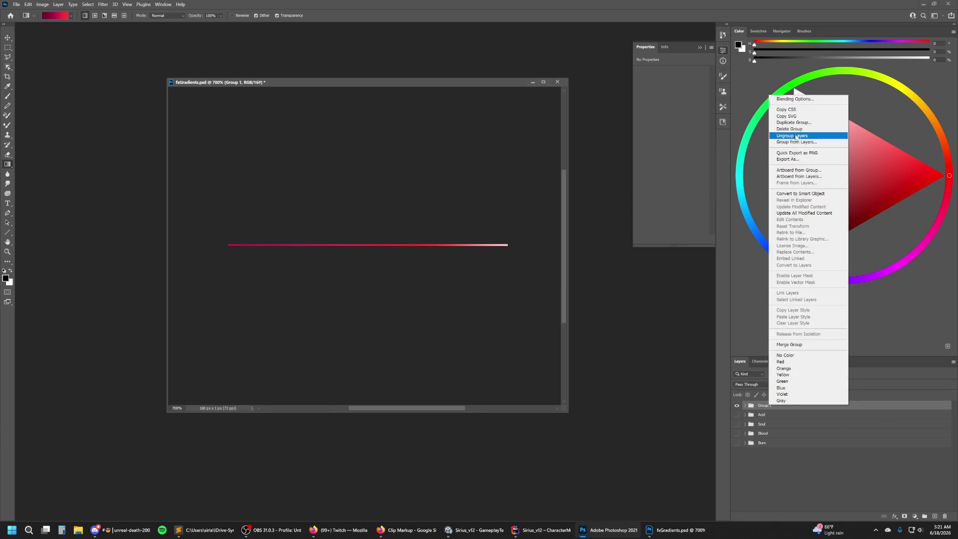
pyautogui.click(763, 414)
pyautogui.doubleClick(764, 405)
pyautogui.write('Pink')
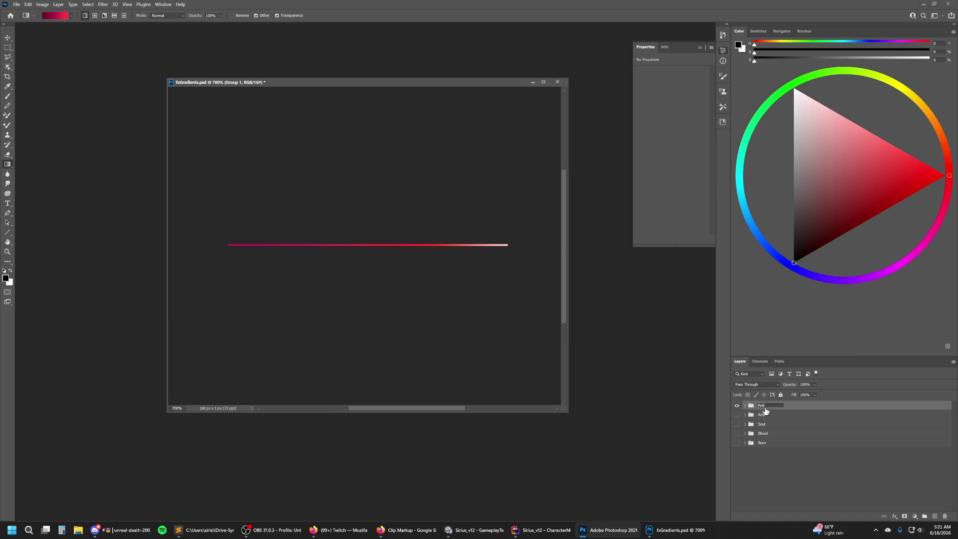
pyautogui.write('Red')
pyautogui.press('Return')
# Add a new Layer 1, hide the PinkRed group, and wrap the new layer in Group 1.
pyautogui.click(934, 516)
pyautogui.click(737, 414)
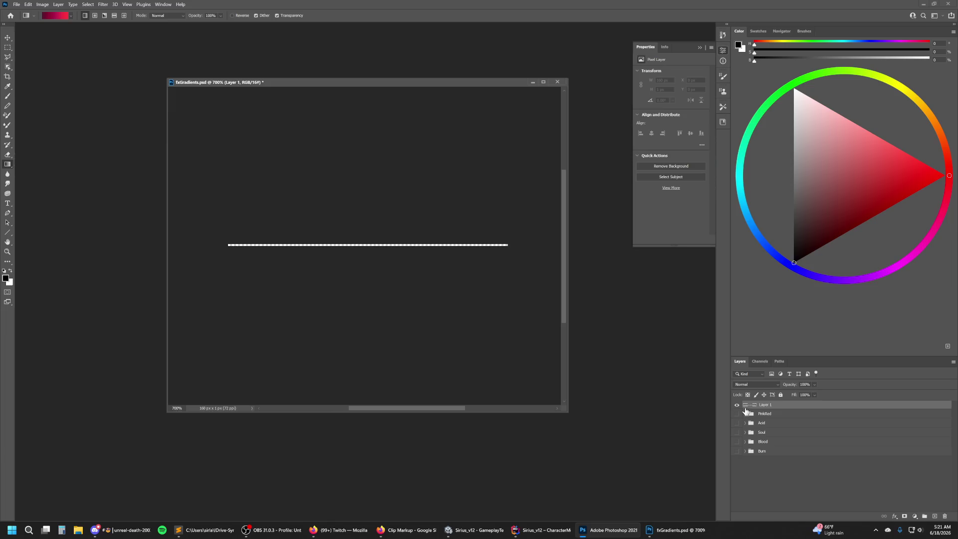
pyautogui.hotkey('ctrl', 'g')
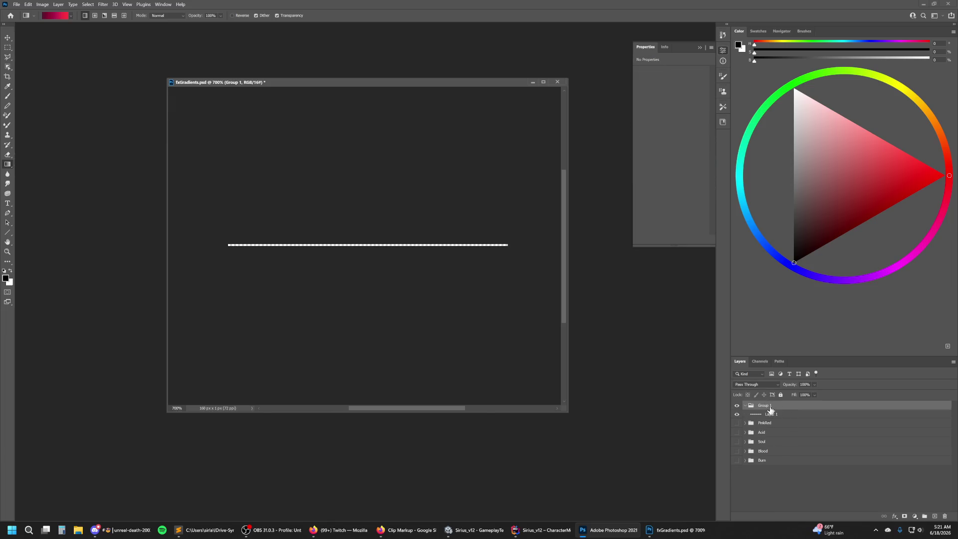
pyautogui.click(818, 460)
pyautogui.click(792, 414)
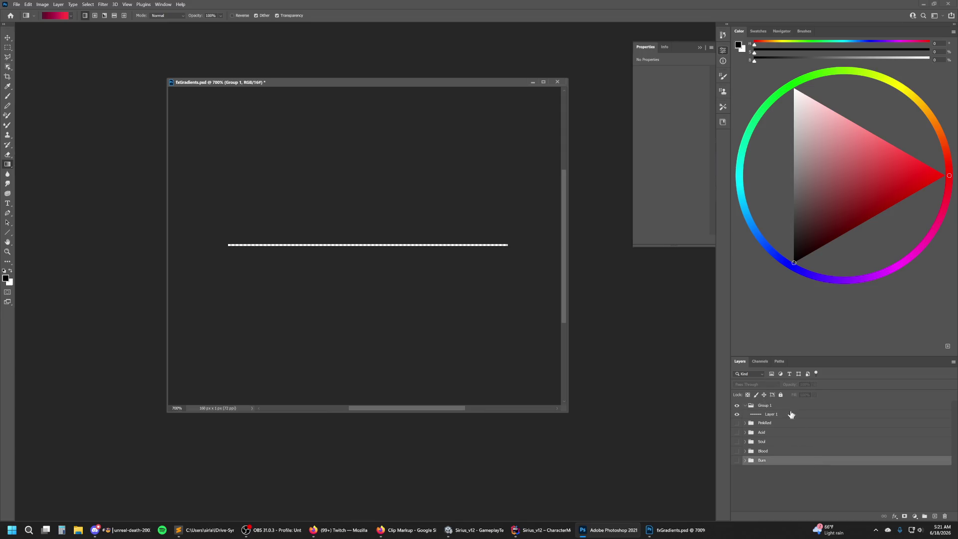
# Load the PinkRedBurn gradient from the Reds folder in an enlarged Gradient Editor.
pyautogui.click(63, 19)
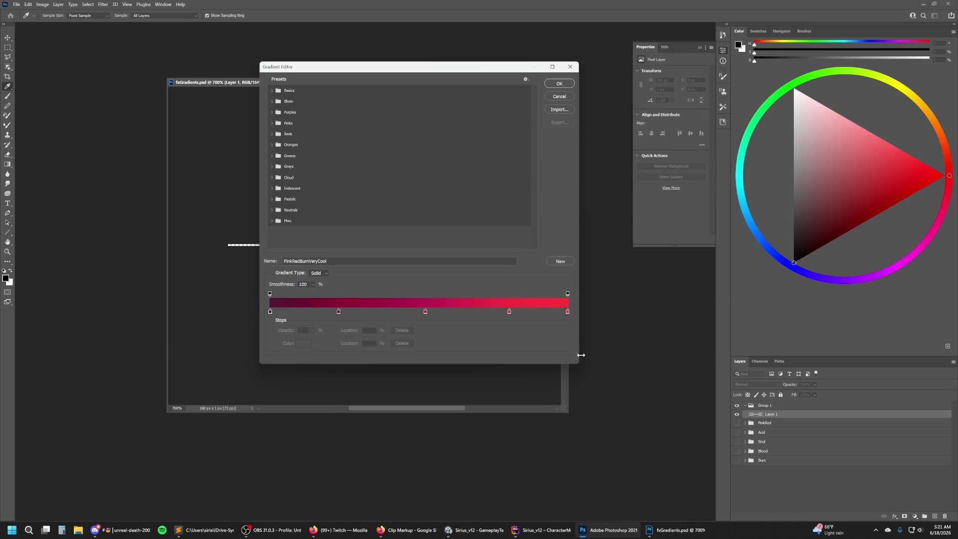
pyautogui.moveTo(578, 360)
pyautogui.mouseDown()
pyautogui.moveTo(682, 402)
pyautogui.moveTo(662, 401)
pyautogui.mouseUp()
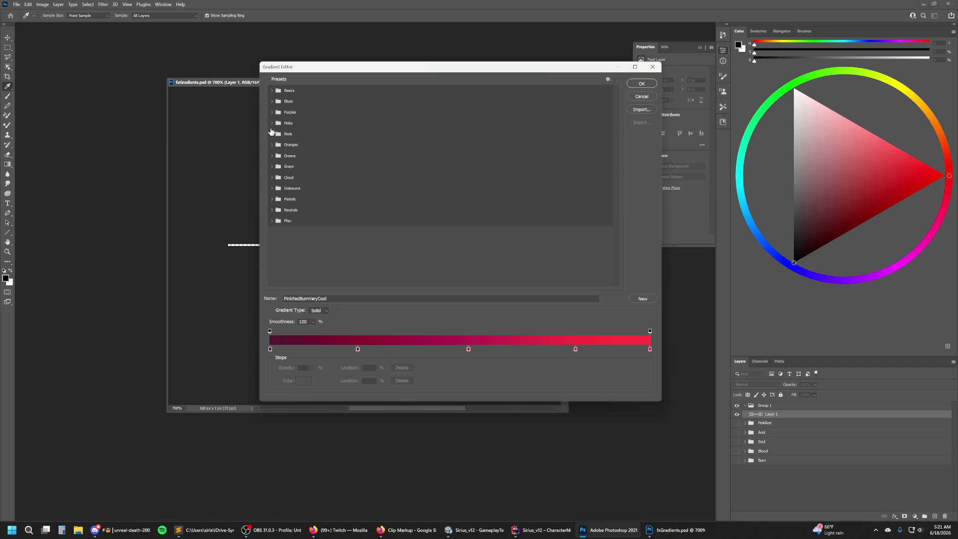
pyautogui.click(272, 133)
pyautogui.click(428, 145)
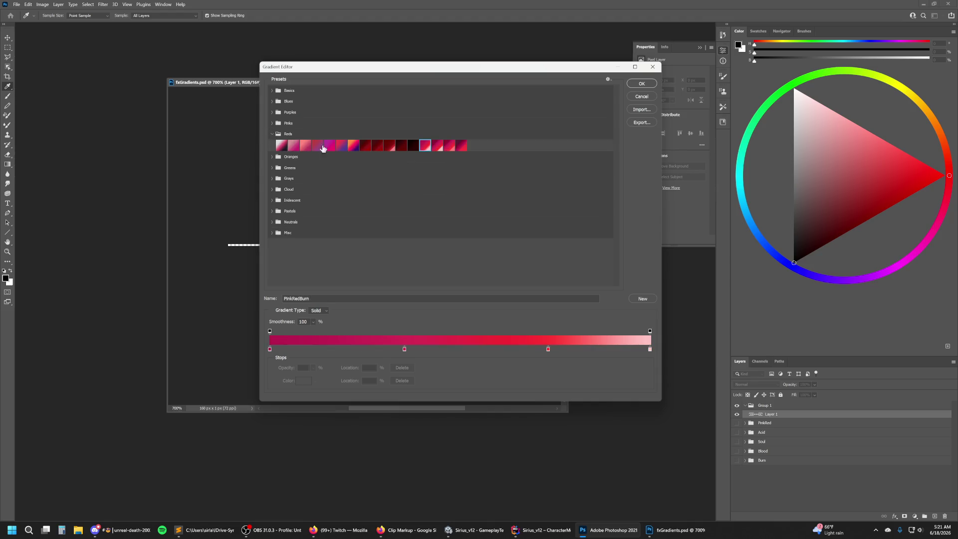
pyautogui.click(273, 133)
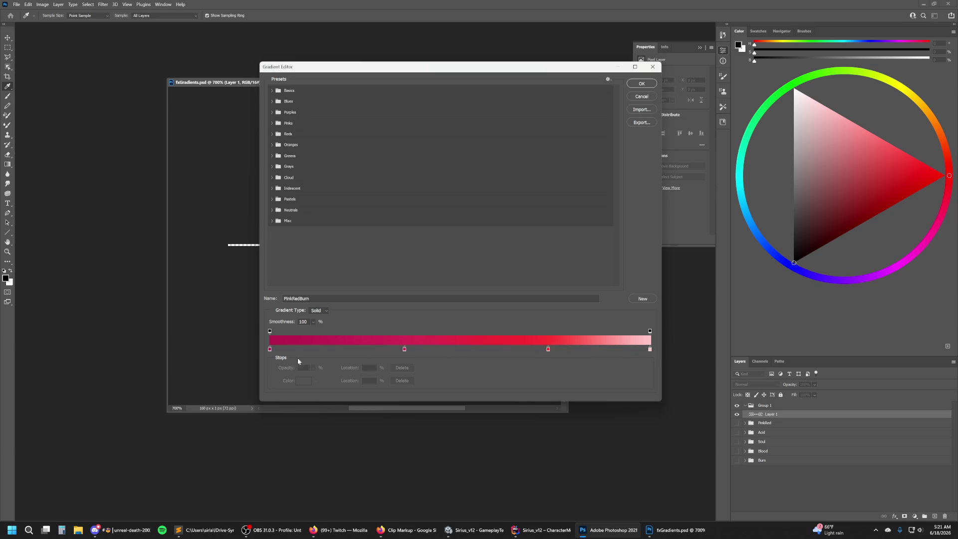
pyautogui.click(270, 348)
# Recolour the left stop and the 35% stop to shades of magenta.
pyautogui.click(303, 381)
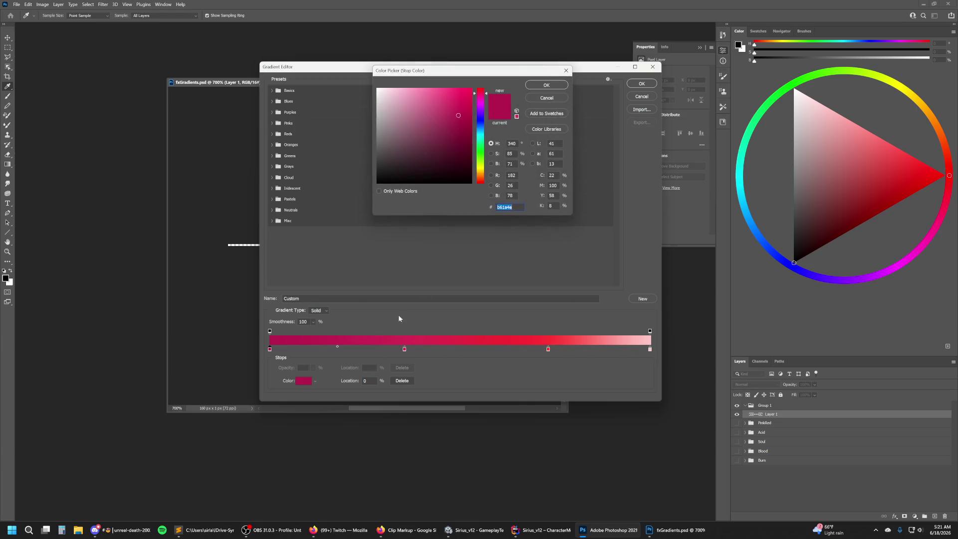
pyautogui.moveTo(482, 105); pyautogui.dragTo(461, 117)
pyautogui.click(546, 84)
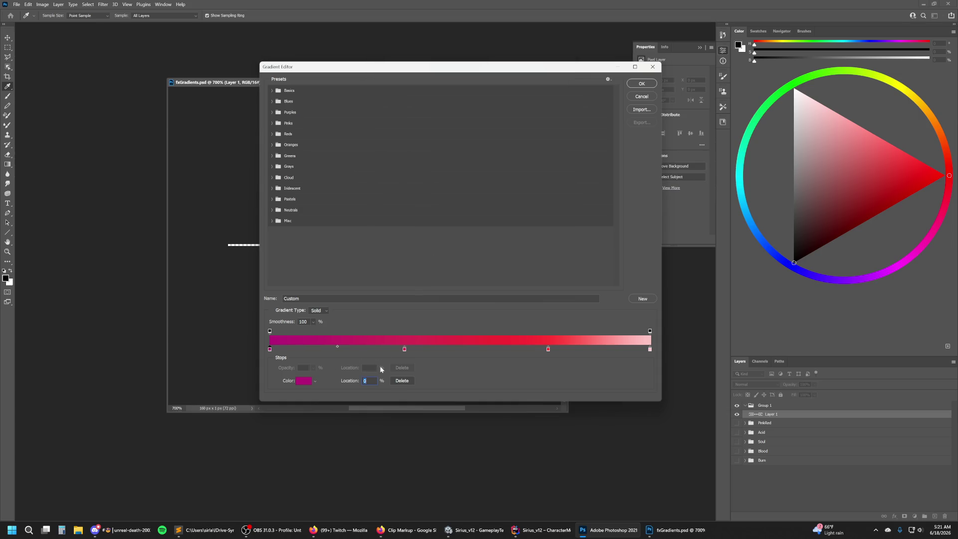
pyautogui.click(404, 349)
pyautogui.click(301, 383)
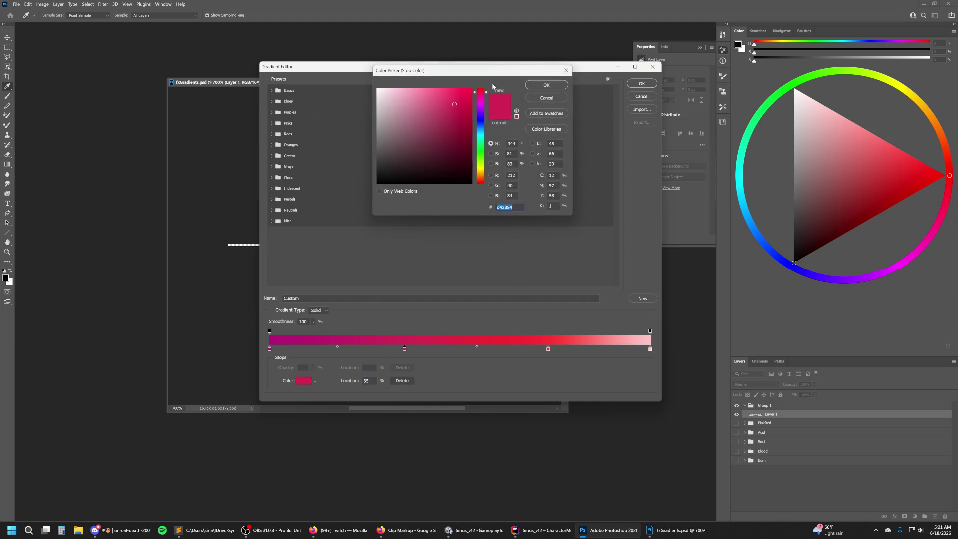
pyautogui.click(484, 99)
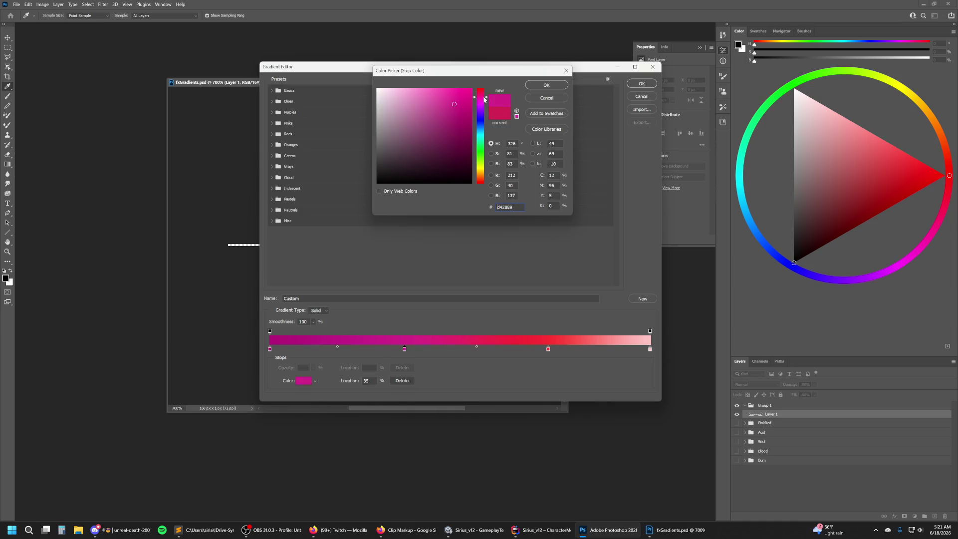
pyautogui.click(546, 84)
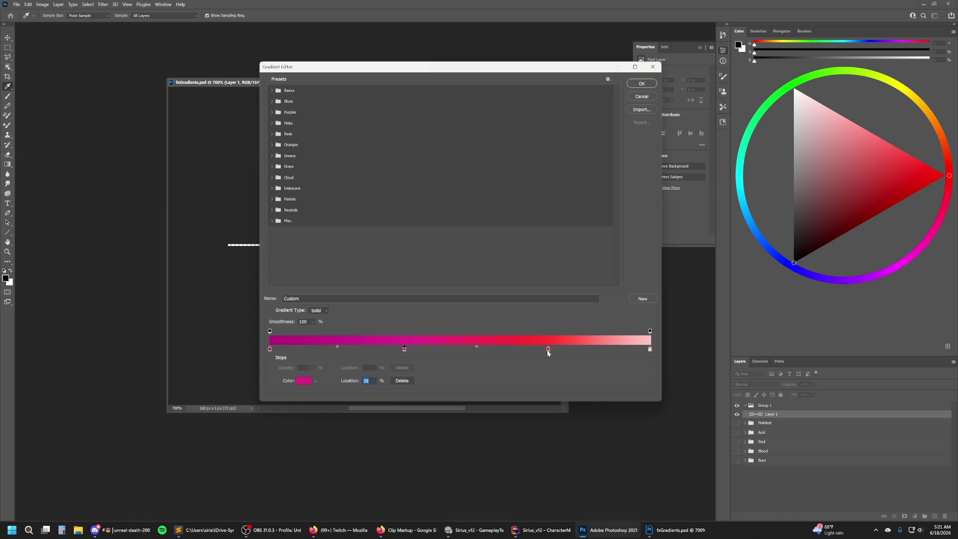
# Remove the red stop and lighten the right end stop to a very pale pink.
pyautogui.moveTo(549, 350); pyautogui.dragTo(549, 376)
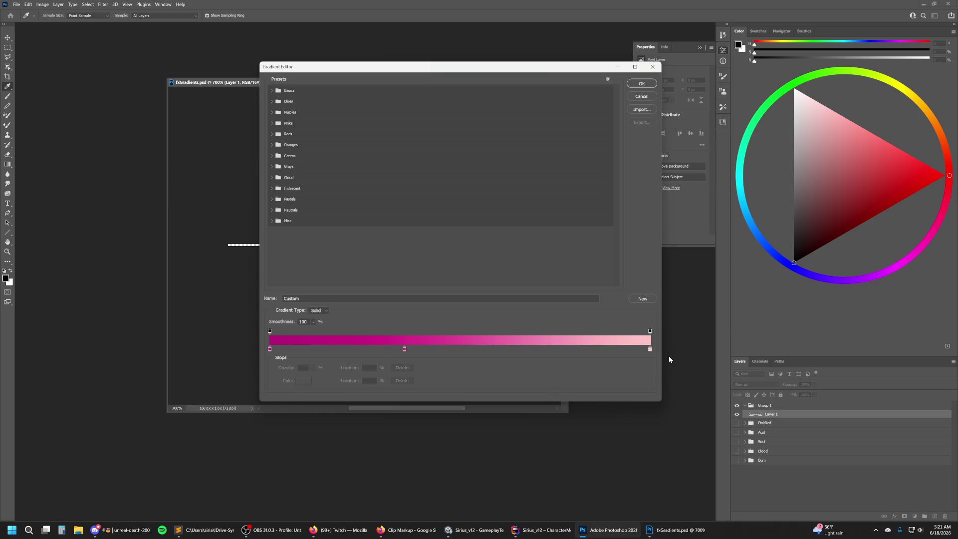
pyautogui.click(650, 350)
pyautogui.click(303, 380)
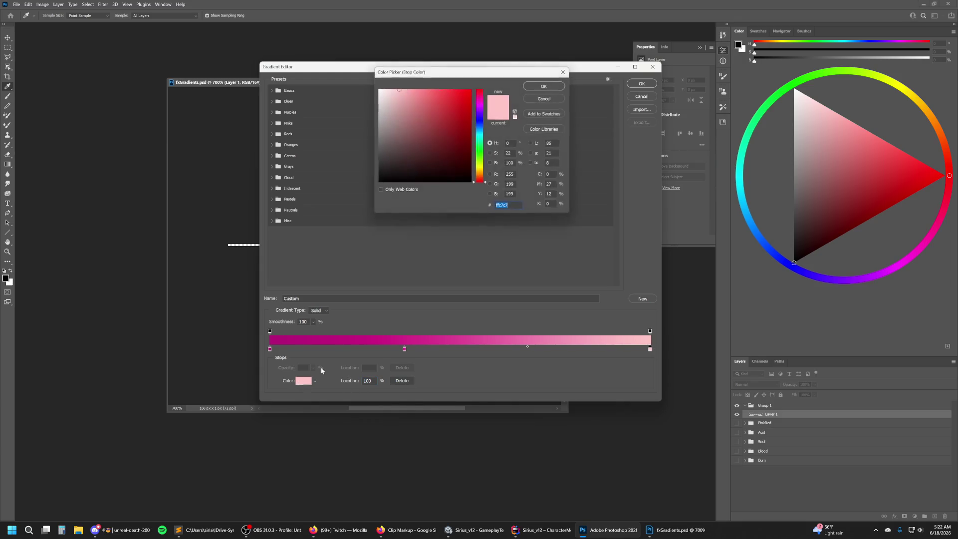
pyautogui.moveTo(481, 90); pyautogui.dragTo(482, 91)
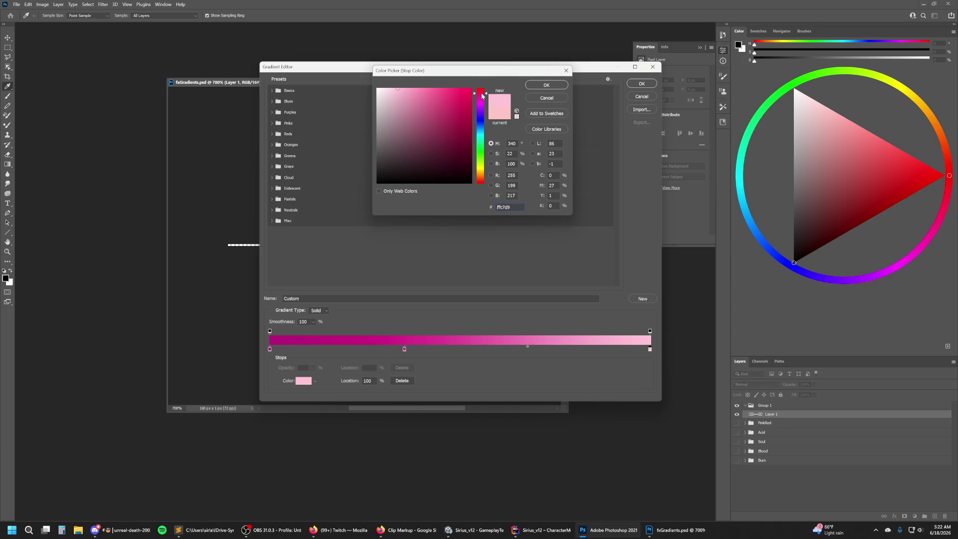
pyautogui.click(402, 88)
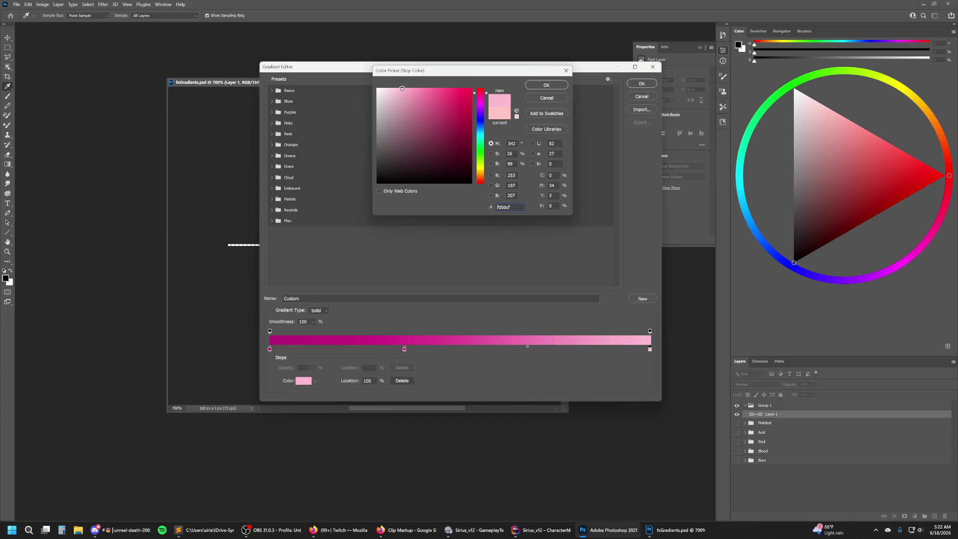
pyautogui.moveTo(402, 89); pyautogui.dragTo(385, 82)
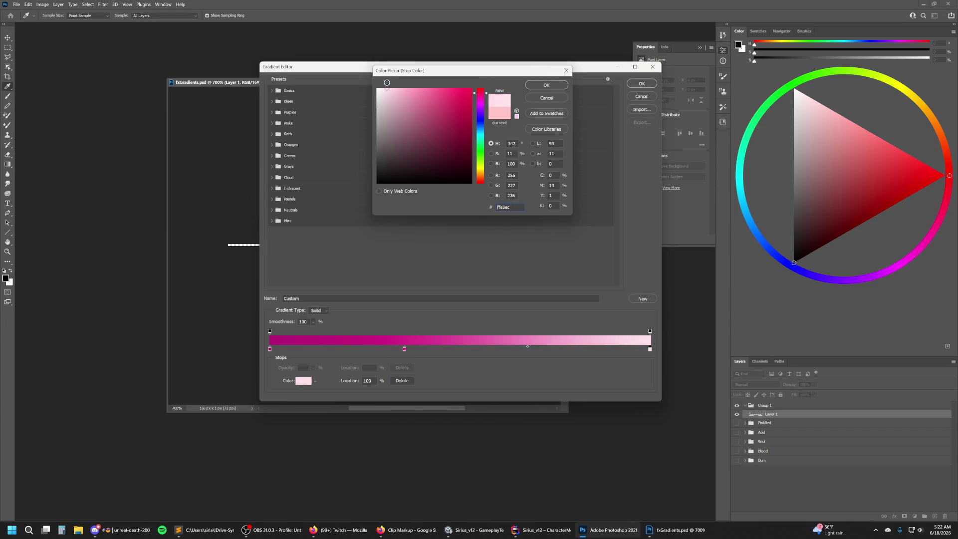
pyautogui.moveTo(386, 81); pyautogui.dragTo(383, 82)
pyautogui.click(539, 86)
# Add a pink colour stop at 95%.
pyautogui.moveTo(627, 350); pyautogui.dragTo(632, 349)
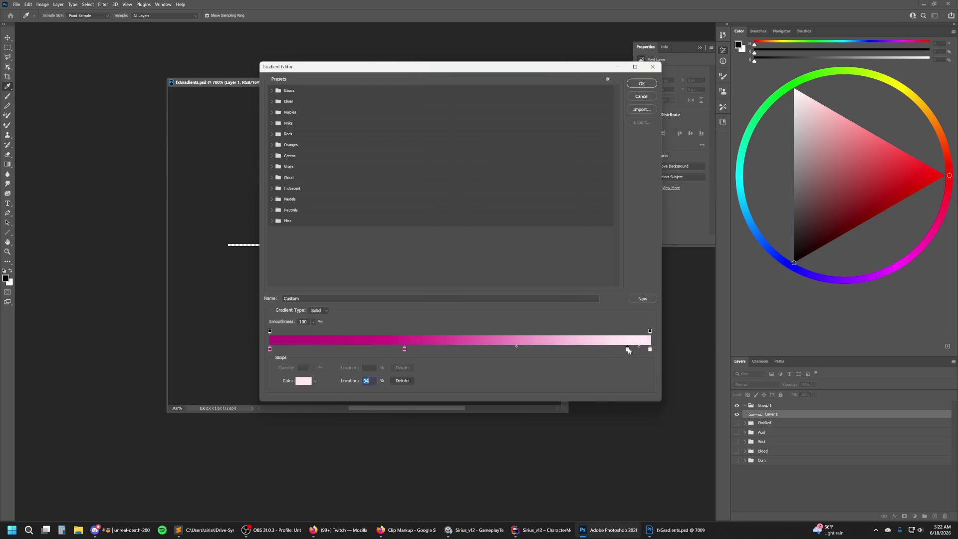
pyautogui.doubleClick(632, 349)
pyautogui.moveTo(395, 91); pyautogui.dragTo(405, 91)
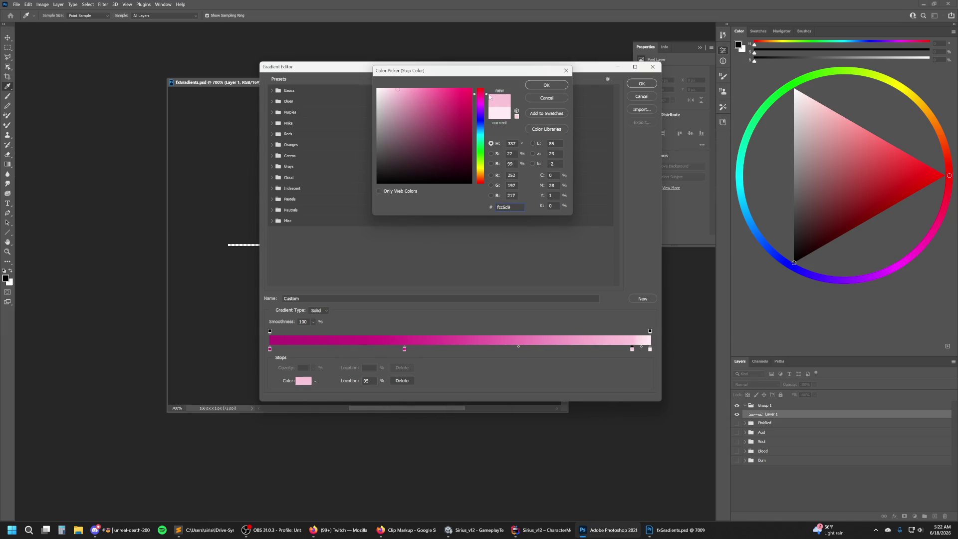
pyautogui.click(546, 85)
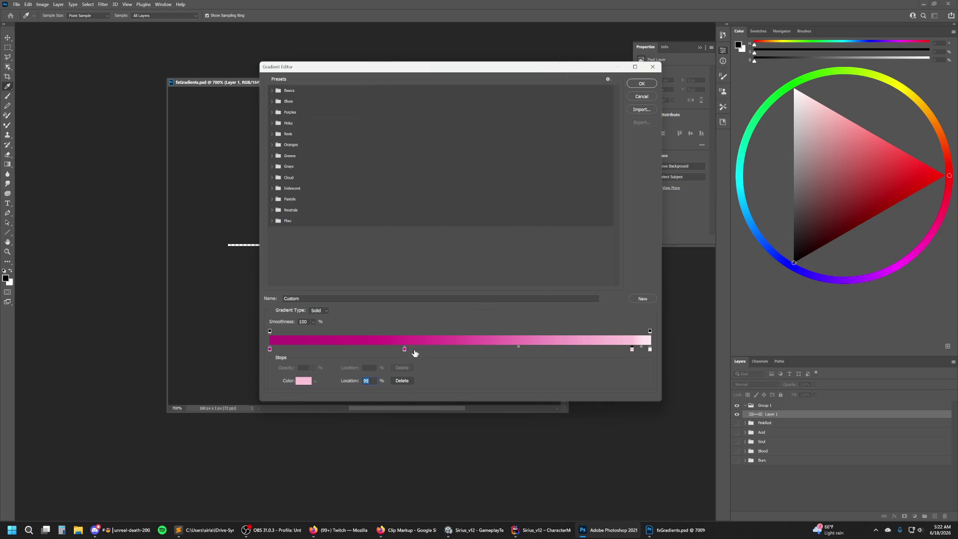
# Add a deep purple colour stop at 2%.
pyautogui.moveTo(270, 348); pyautogui.dragTo(305, 349)
pyautogui.click(276, 350)
pyautogui.doubleClick(276, 349)
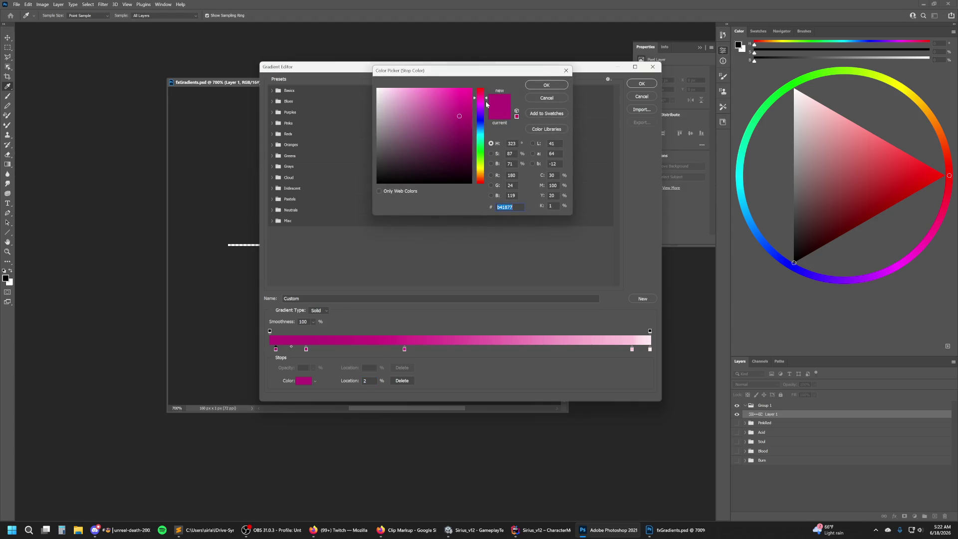
pyautogui.moveTo(484, 98); pyautogui.dragTo(487, 106)
pyautogui.moveTo(445, 170); pyautogui.dragTo(450, 128)
pyautogui.click(547, 84)
# Move the magenta stop to about 12%, remove an extra stop, and deepen the pale pink end.
pyautogui.moveTo(306, 349); pyautogui.dragTo(346, 349)
pyautogui.moveTo(405, 349); pyautogui.dragTo(644, 354)
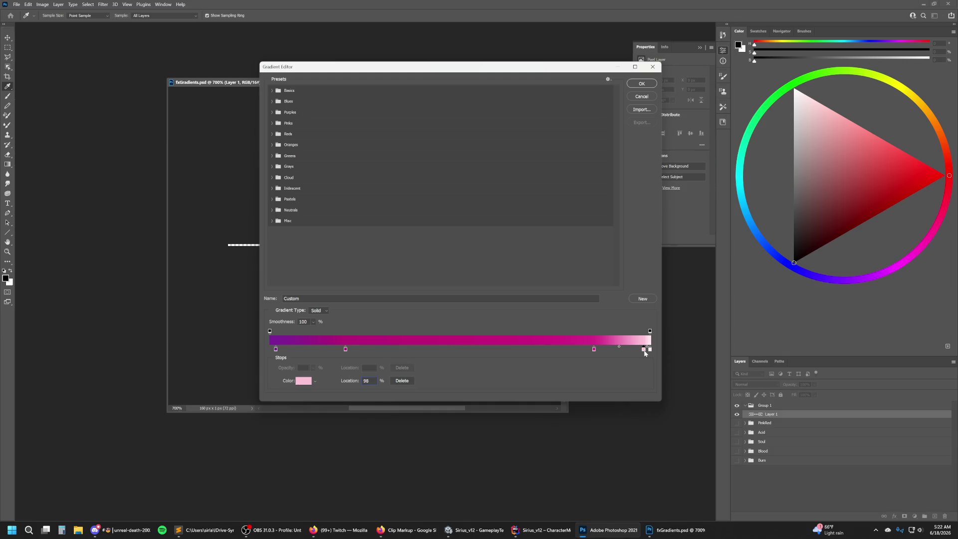
pyautogui.click(649, 350)
pyautogui.click(303, 382)
pyautogui.moveTo(410, 91); pyautogui.dragTo(387, 89)
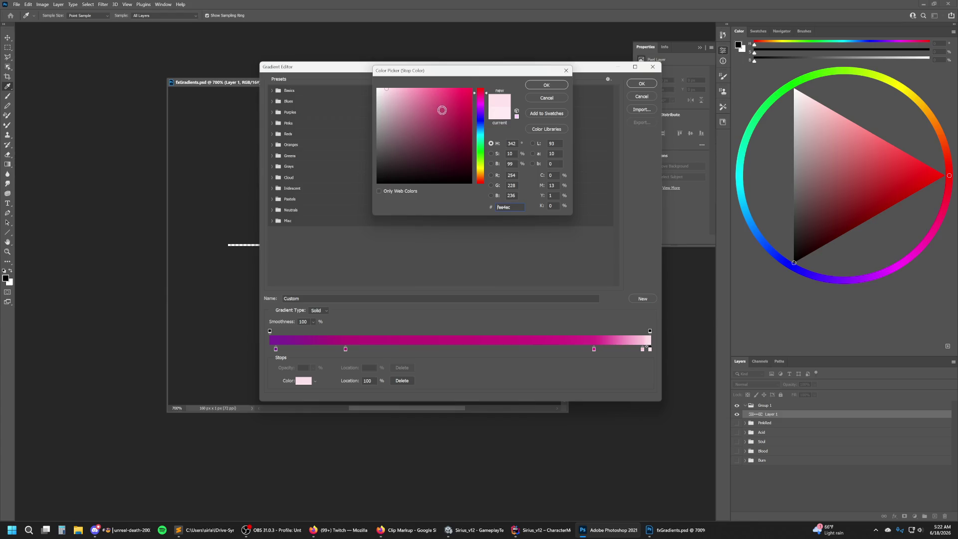
pyautogui.click(547, 85)
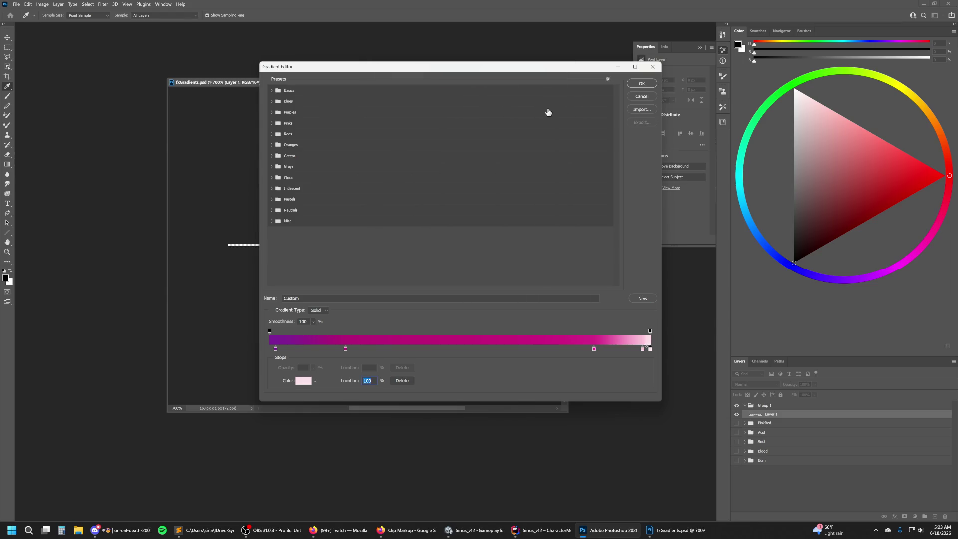
# Add a deeper pink stop near 96%, set the midpoint to 76%, and move magenta to 21%.
pyautogui.moveTo(642, 352); pyautogui.dragTo(636, 351)
pyautogui.click(644, 348)
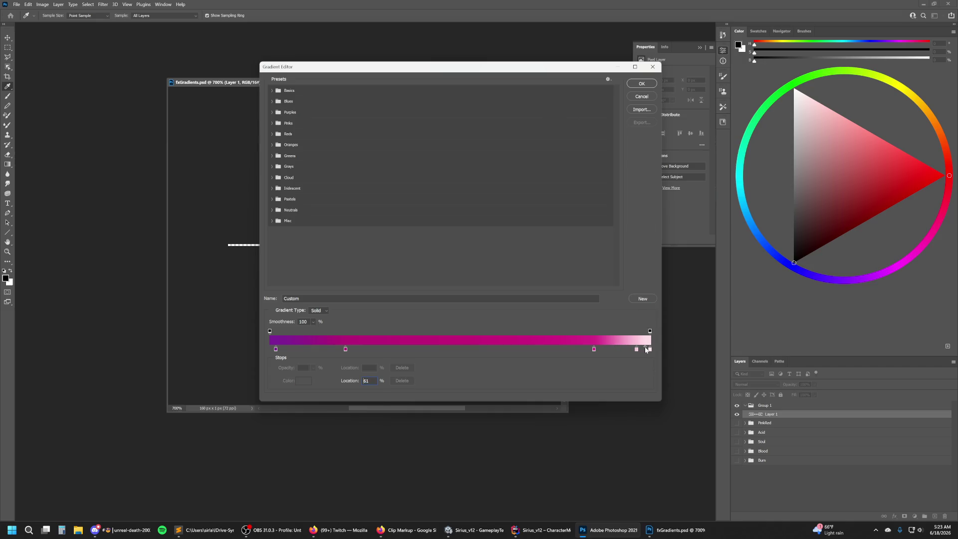
pyautogui.press('Return')
pyautogui.moveTo(345, 350); pyautogui.dragTo(348, 350)
pyautogui.click(272, 123)
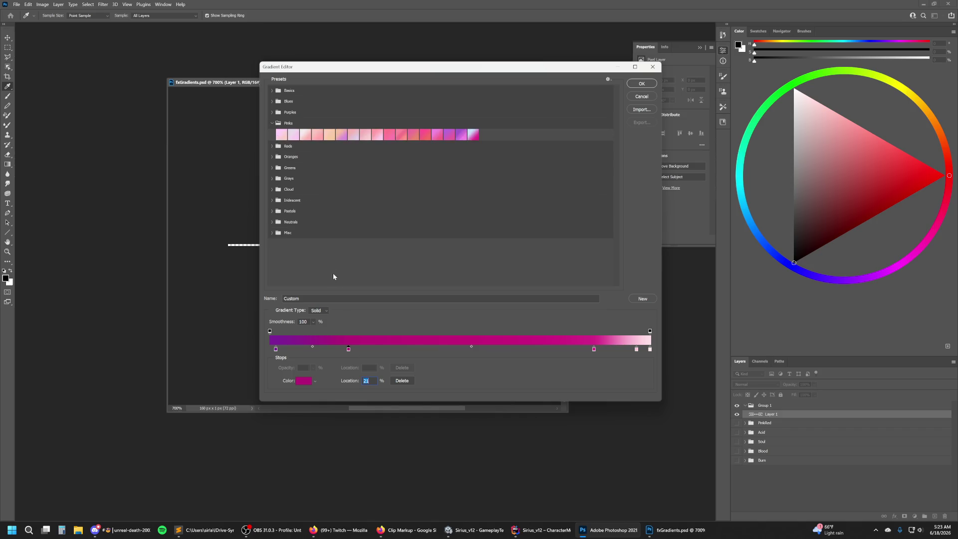
# Save the gradient as preset PurplePinkBurn and move it into the Pinks folder.
pyautogui.doubleClick(291, 298)
pyautogui.write('Pink')
pyautogui.write('Burn')
pyautogui.click(641, 299)
pyautogui.moveTo(271, 253); pyautogui.dragTo(491, 133)
# Remove the pale pink end stop, shift a pink stop to the end, and move magenta to the middle.
pyautogui.moveTo(650, 350); pyautogui.dragTo(653, 391)
pyautogui.moveTo(637, 350)
pyautogui.mouseDown()
pyautogui.moveTo(650, 351)
pyautogui.moveTo(591, 351)
pyautogui.mouseUp()
pyautogui.moveTo(348, 350)
pyautogui.mouseDown()
pyautogui.moveTo(467, 351)
pyautogui.moveTo(432, 349)
pyautogui.mouseUp()
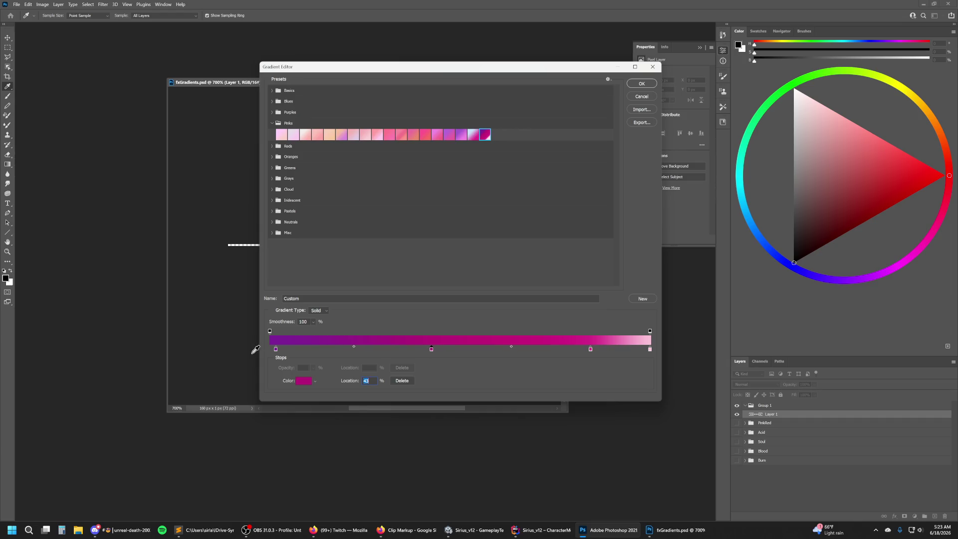
# Move the purple and magenta stops to 10% and 45%, and add a violet stop at 0%.
pyautogui.moveTo(276, 349); pyautogui.dragTo(306, 349)
pyautogui.moveTo(431, 349); pyautogui.dragTo(442, 350)
pyautogui.moveTo(275, 349); pyautogui.dragTo(262, 352)
pyautogui.click(274, 368)
pyautogui.click(271, 348)
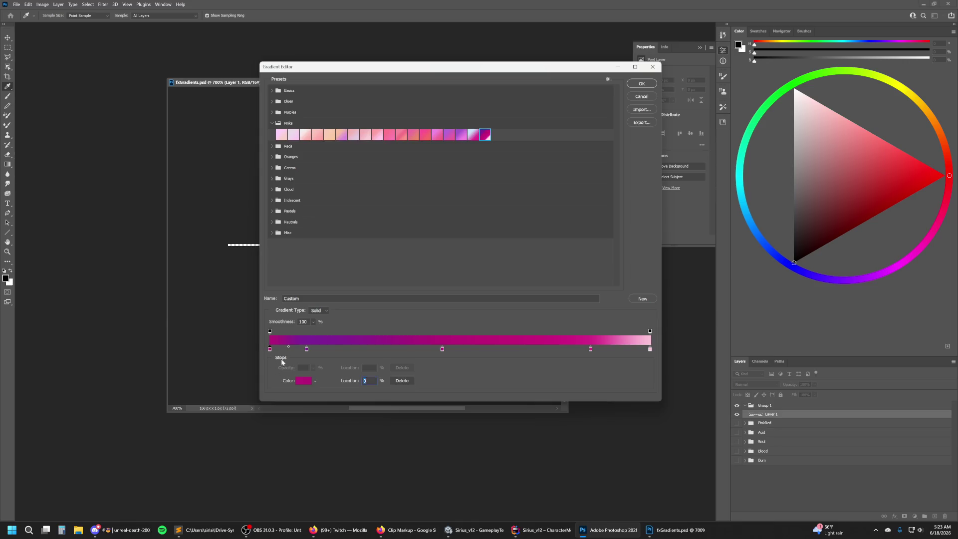
pyautogui.click(304, 381)
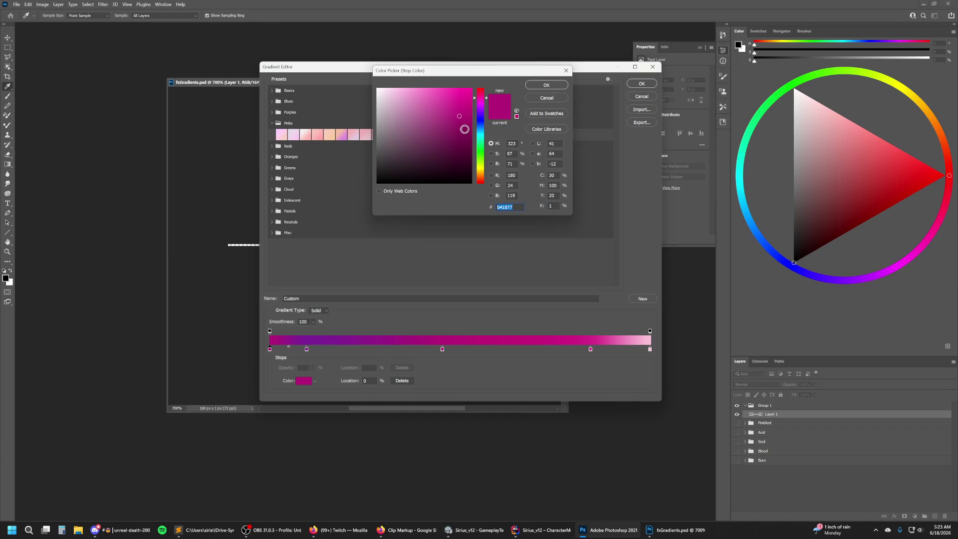
pyautogui.click(482, 114)
pyautogui.moveTo(483, 116); pyautogui.dragTo(484, 112)
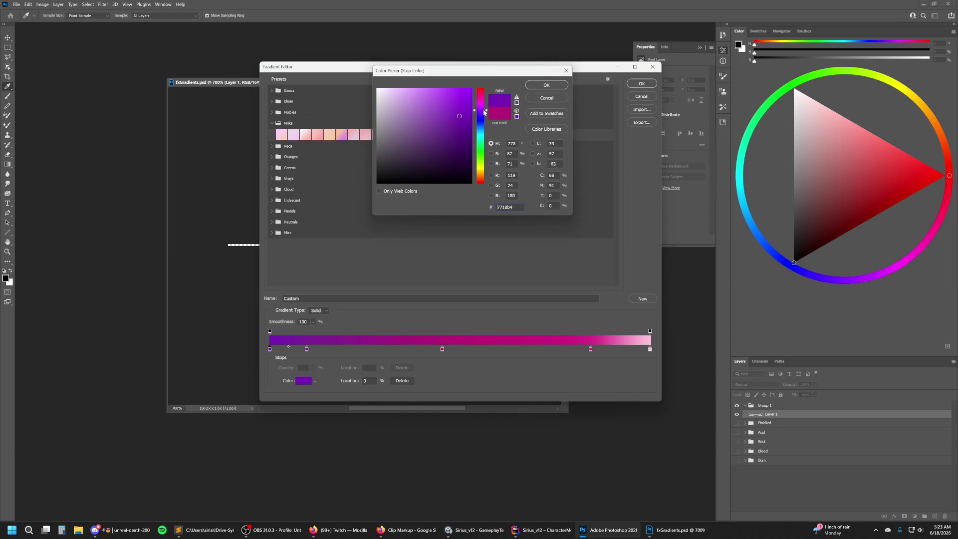
pyautogui.moveTo(484, 112); pyautogui.dragTo(453, 128)
pyautogui.click(543, 91)
# Move the purple stop to 17% and save the gradient as preset PurplePinkBurn2.
pyautogui.click(308, 349)
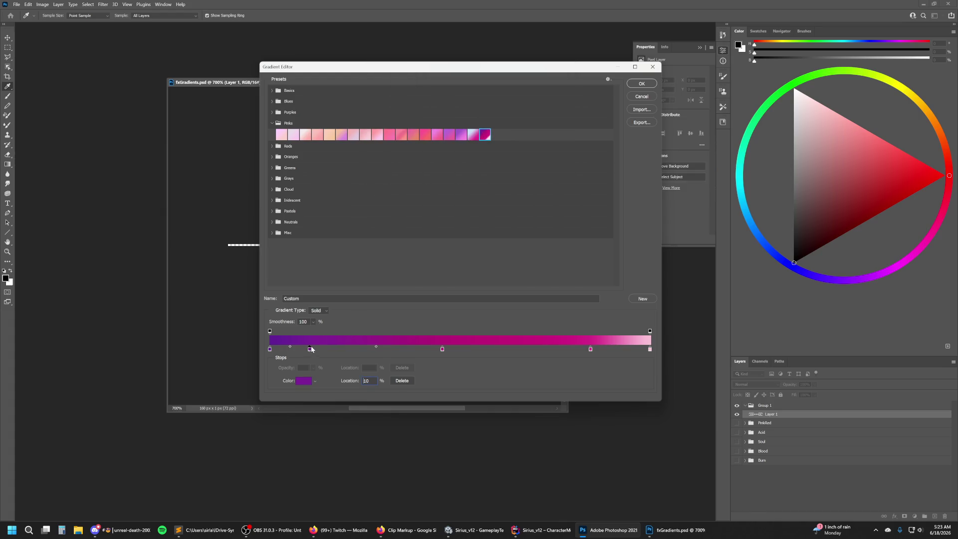
pyautogui.moveTo(321, 347); pyautogui.dragTo(335, 349)
pyautogui.press('Tab')
pyautogui.hotkey('ctrl', 'a')
pyautogui.write('PinkBurn2')
pyautogui.click(648, 298)
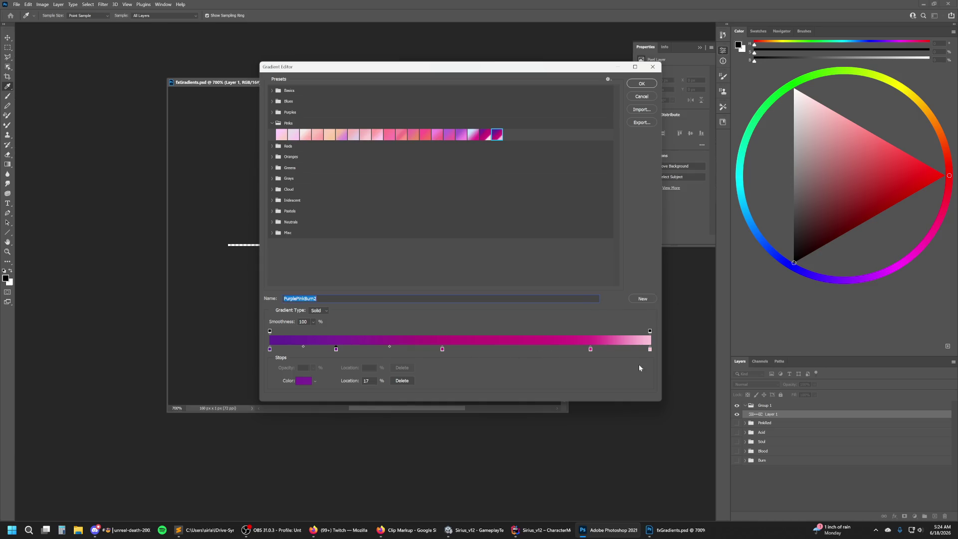
# Drop the light pink end stop, move stops to 78% and 30%, and darken the left end to deep purple.
pyautogui.moveTo(649, 353)
pyautogui.mouseDown()
pyautogui.moveTo(590, 356)
pyautogui.moveTo(650, 352)
pyautogui.mouseUp()
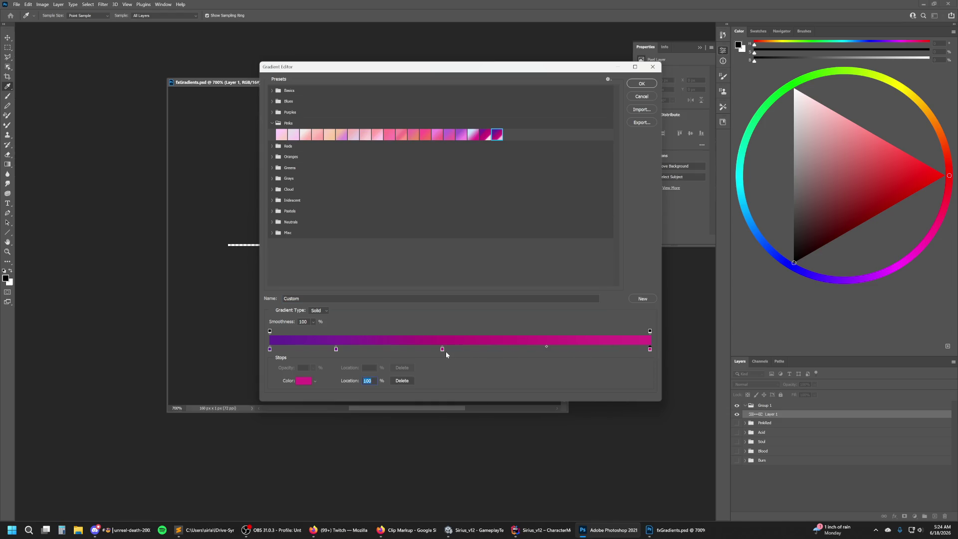
pyautogui.moveTo(445, 350); pyautogui.dragTo(567, 351)
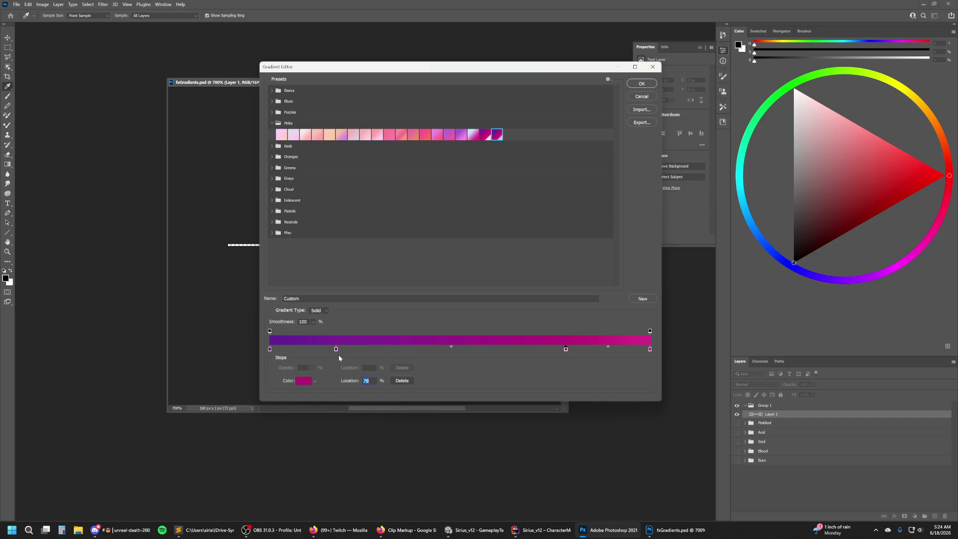
pyautogui.moveTo(337, 349); pyautogui.dragTo(382, 351)
pyautogui.doubleClick(269, 349)
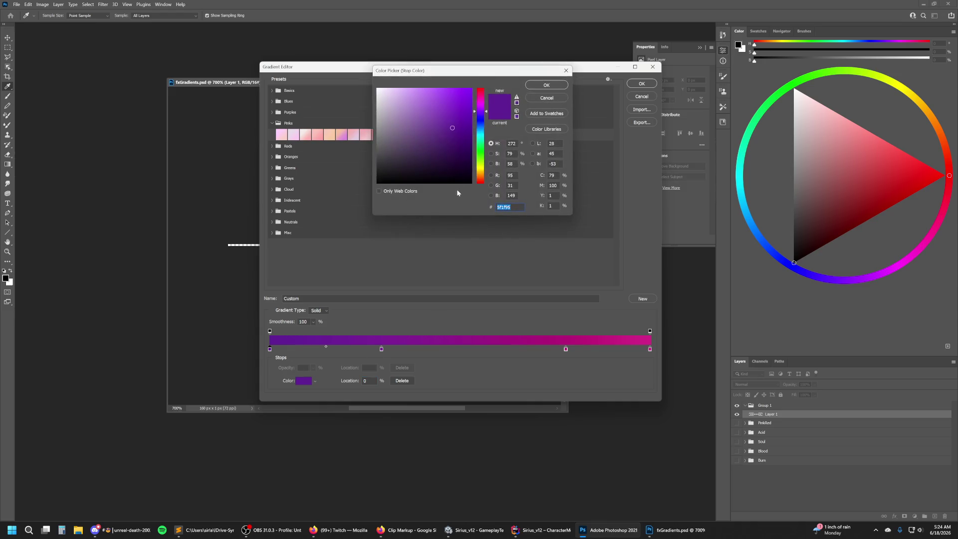
pyautogui.moveTo(442, 137); pyautogui.dragTo(432, 149)
pyautogui.moveTo(432, 149); pyautogui.dragTo(435, 146)
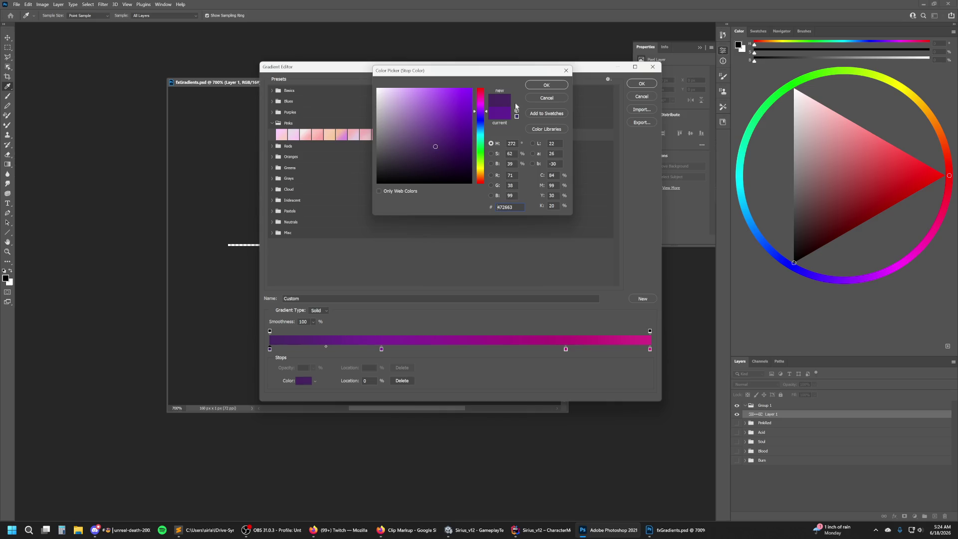
pyautogui.click(547, 86)
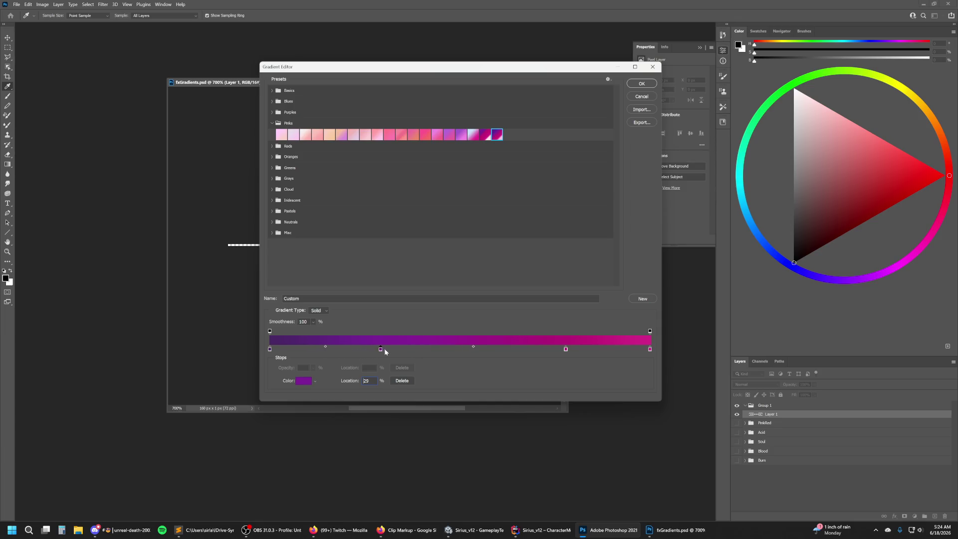
# Recolour a purple stop to a richer violet and place it at 40%.
pyautogui.moveTo(382, 349); pyautogui.dragTo(328, 348)
pyautogui.doubleClick(328, 349)
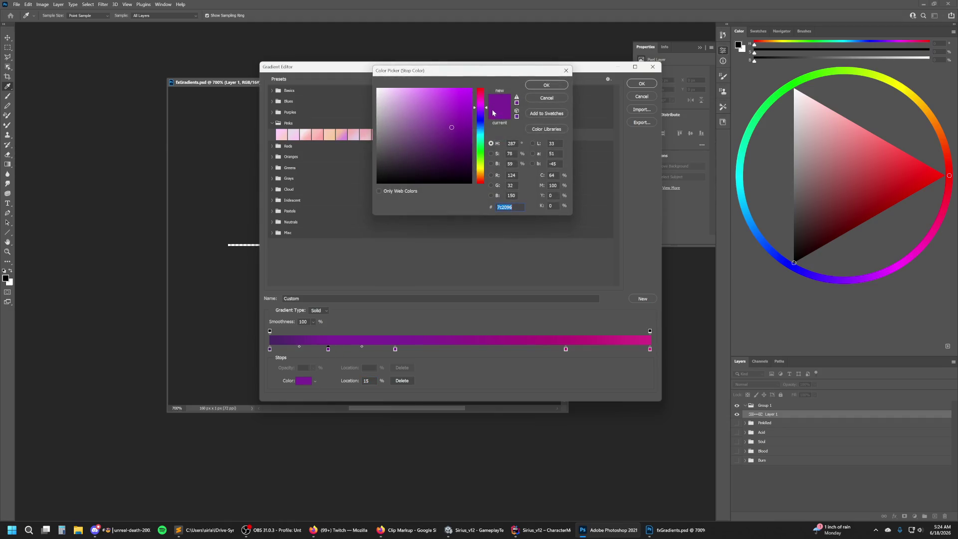
pyautogui.moveTo(484, 114); pyautogui.dragTo(486, 113)
pyautogui.click(454, 124)
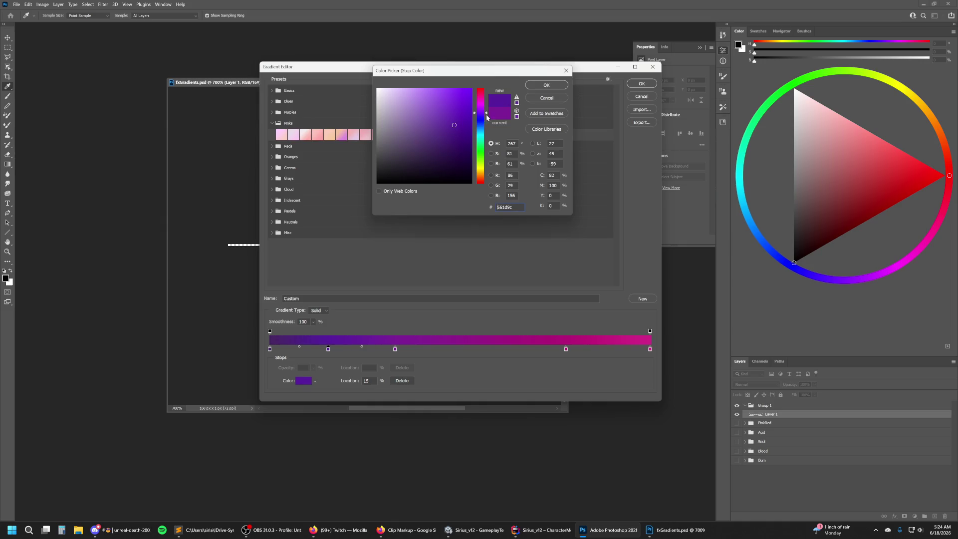
pyautogui.moveTo(488, 117); pyautogui.dragTo(488, 113)
pyautogui.click(560, 85)
pyautogui.moveTo(395, 349); pyautogui.dragTo(430, 350)
# Make the pink end stop a brighter, more saturated magenta.
pyautogui.click(649, 350)
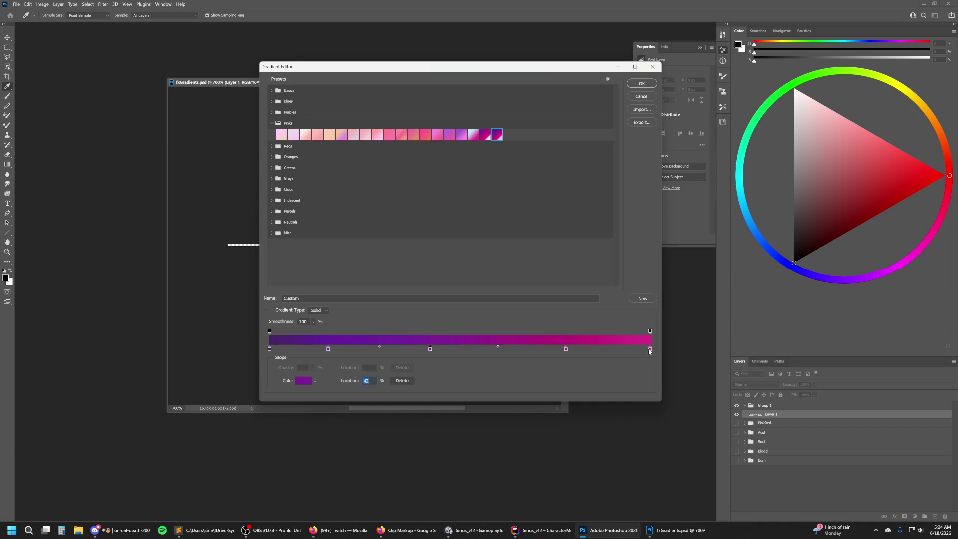
pyautogui.doubleClick(650, 349)
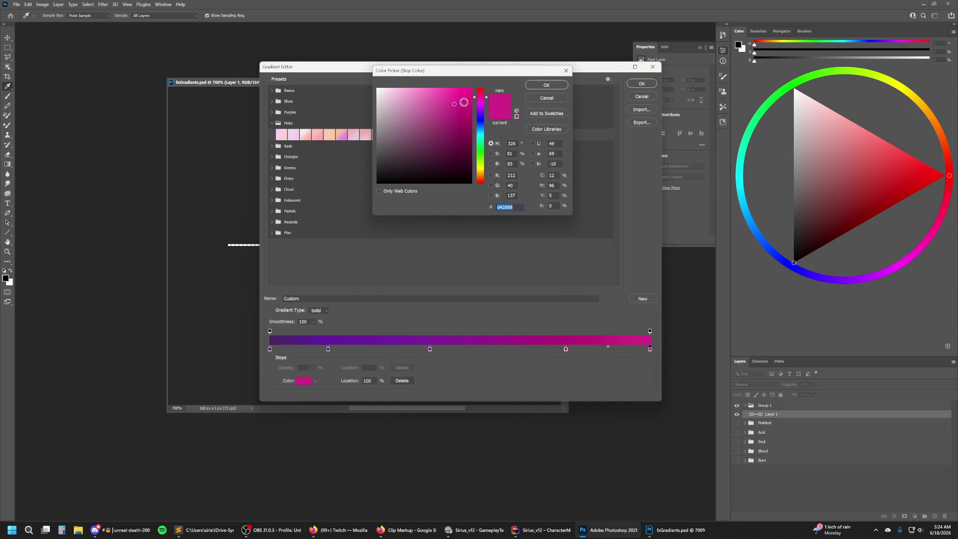
pyautogui.click(486, 99)
pyautogui.click(457, 100)
pyautogui.click(546, 85)
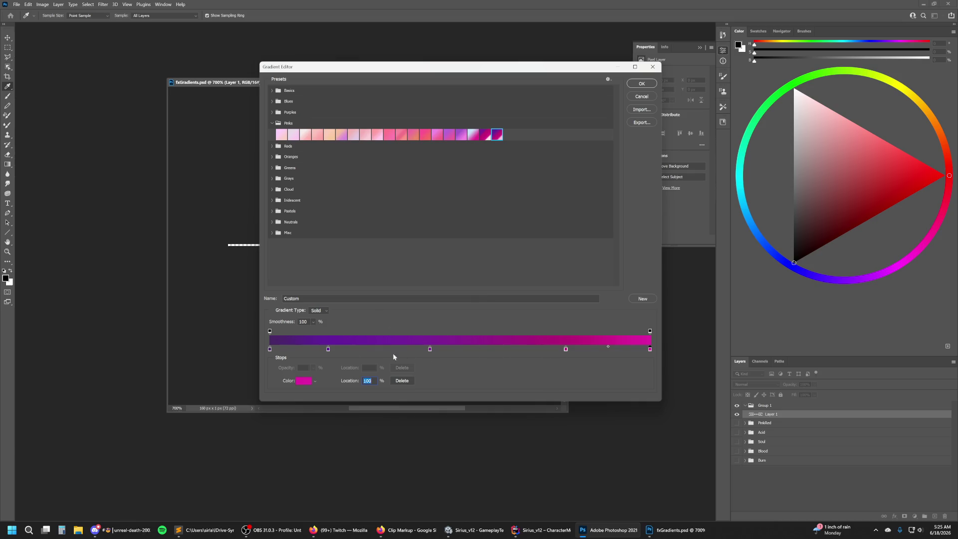
# Move the purple stop to about 18% and save the gradient as preset PurplePink.
pyautogui.moveTo(328, 349); pyautogui.dragTo(339, 352)
pyautogui.click(546, 352)
pyautogui.moveTo(546, 348); pyautogui.dragTo(561, 351)
pyautogui.press('Tab')
pyautogui.press('Tab')
pyautogui.write('PurplePink3')
pyautogui.click(652, 301)
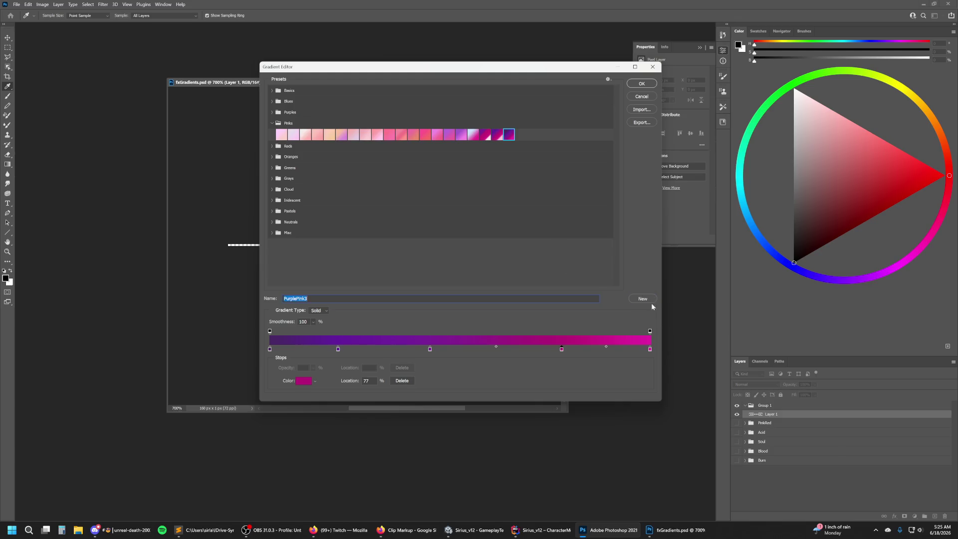
# Shift the colours of the 18% and 0% stops toward blue.
pyautogui.click(338, 349)
pyautogui.doubleClick(338, 350)
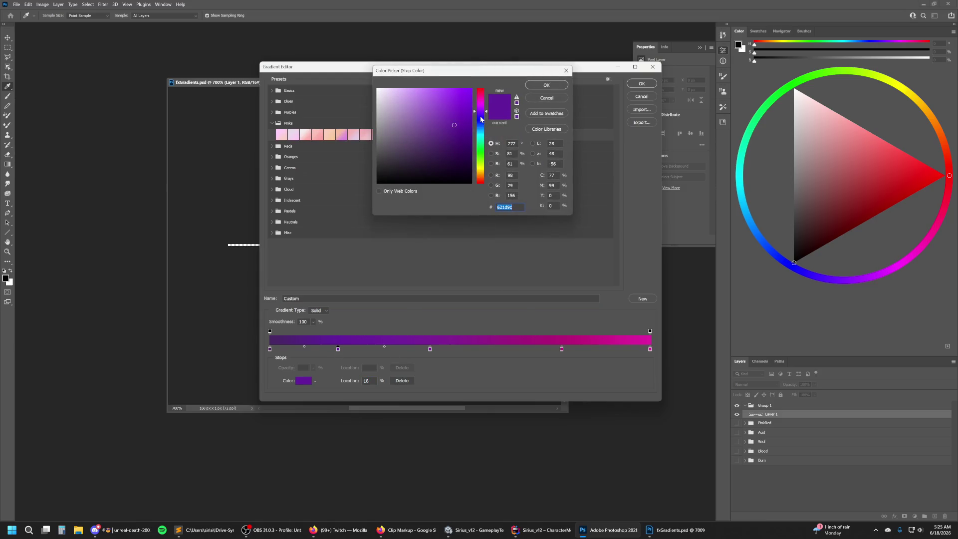
pyautogui.moveTo(481, 119); pyautogui.dragTo(482, 116)
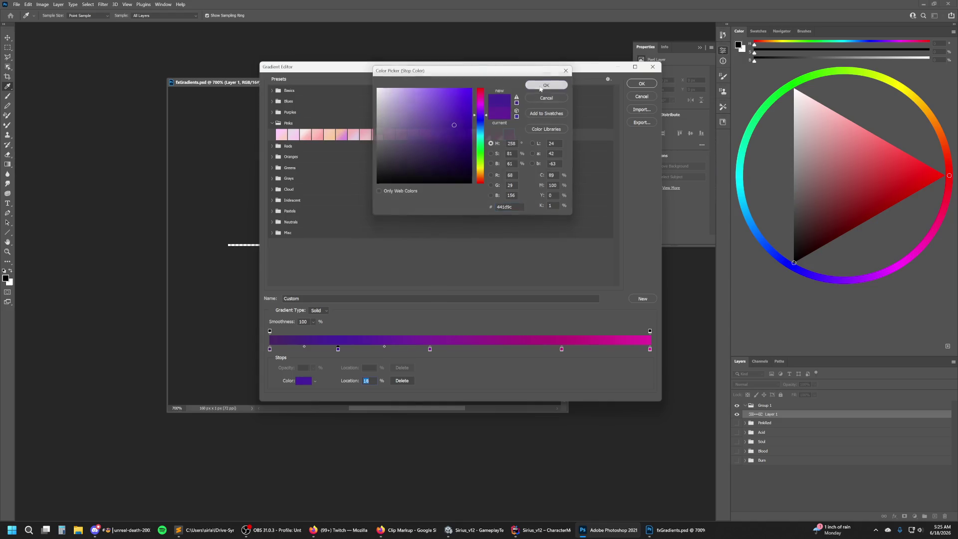
pyautogui.click(541, 86)
pyautogui.click(270, 349)
pyautogui.click(303, 381)
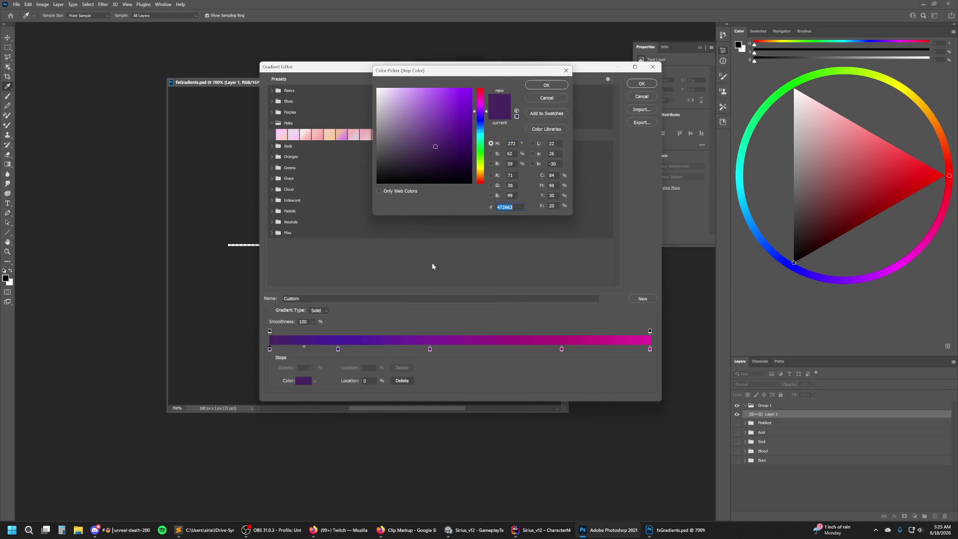
pyautogui.click(479, 119)
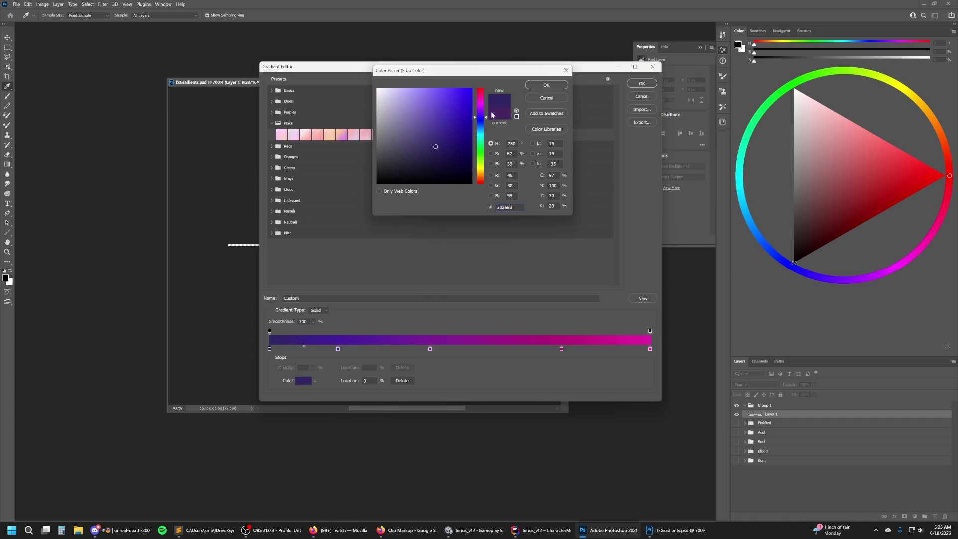
pyautogui.click(539, 87)
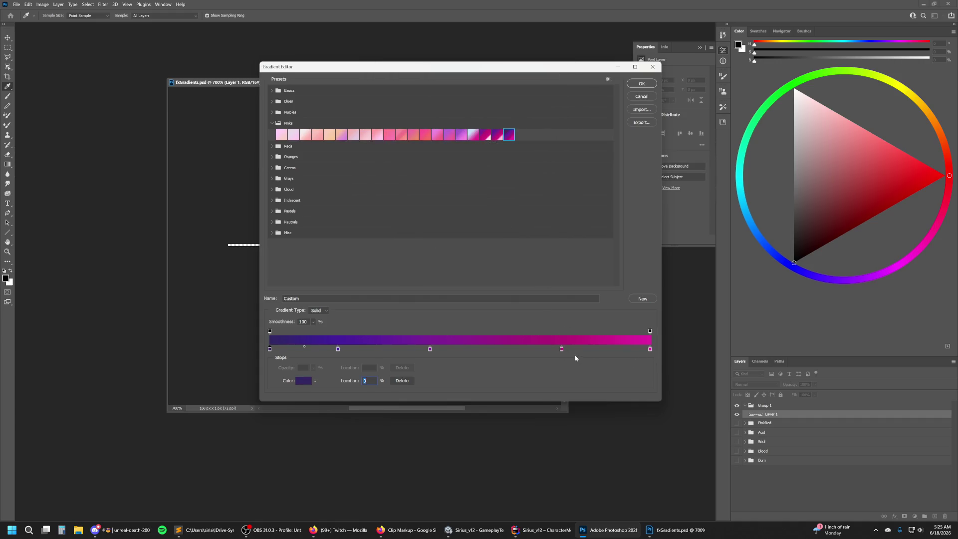
# Move the magenta stop to 89% and the middle stop to about 61%, then save as BluePink.
pyautogui.moveTo(563, 350); pyautogui.dragTo(582, 349)
pyautogui.moveTo(582, 351); pyautogui.dragTo(611, 351)
pyautogui.moveTo(430, 349); pyautogui.dragTo(507, 350)
pyautogui.click(372, 297)
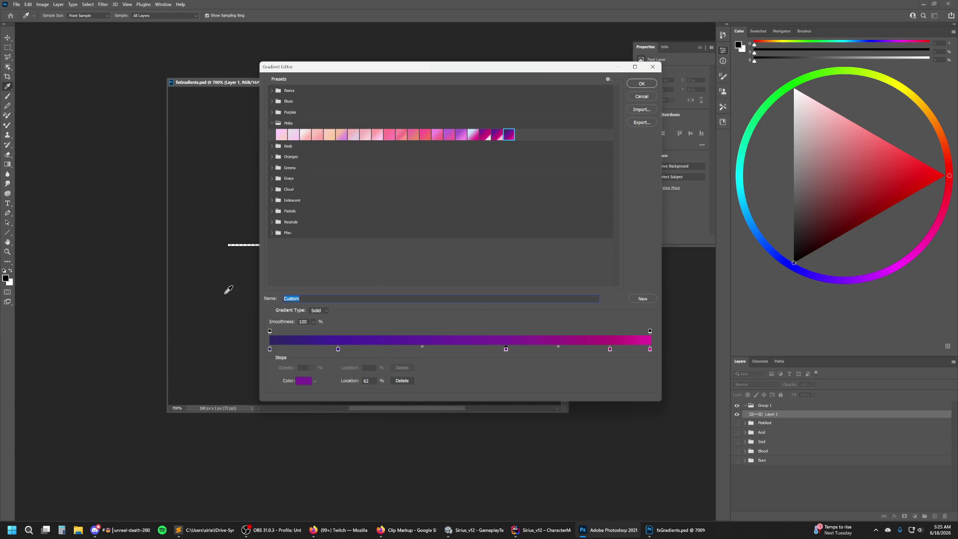
pyautogui.write('BluePink')
pyautogui.click(642, 300)
pyautogui.click(270, 349)
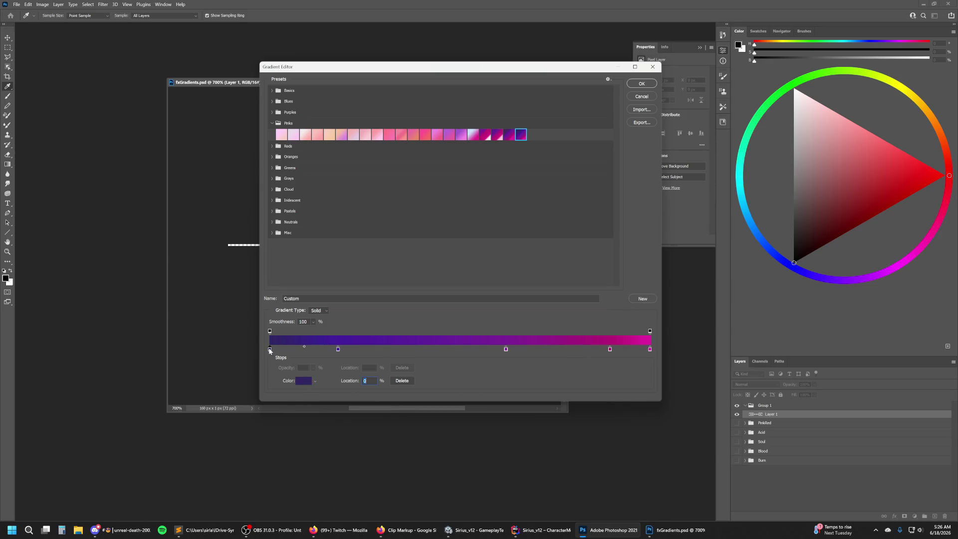
# Darken the starting colour stop by setting its lightness to 25.
pyautogui.doubleClick(270, 349)
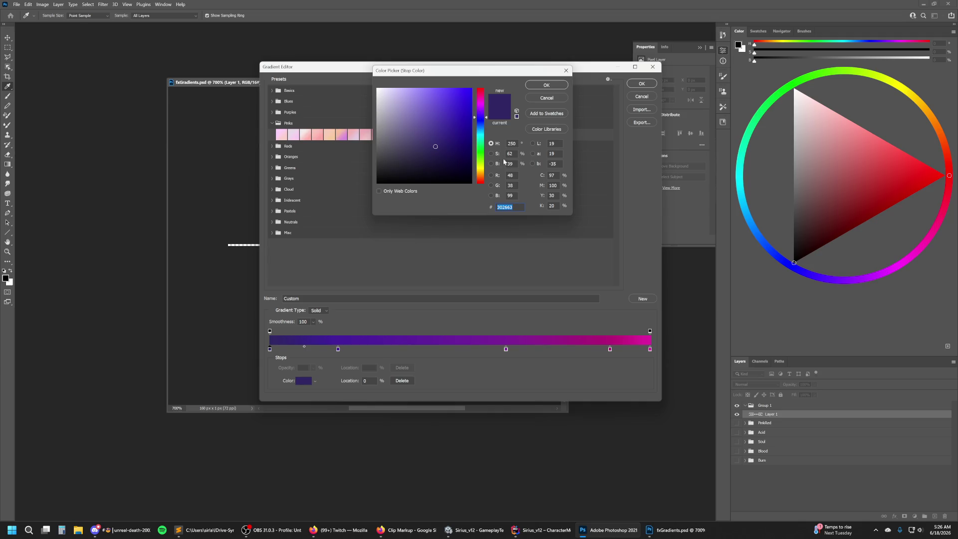
pyautogui.click(548, 144)
pyautogui.write('3')
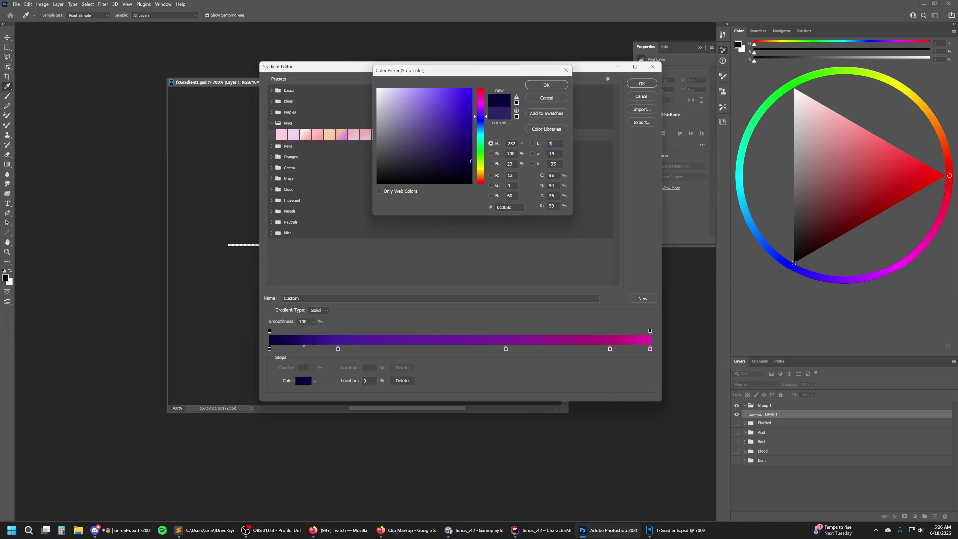
pyautogui.write('5')
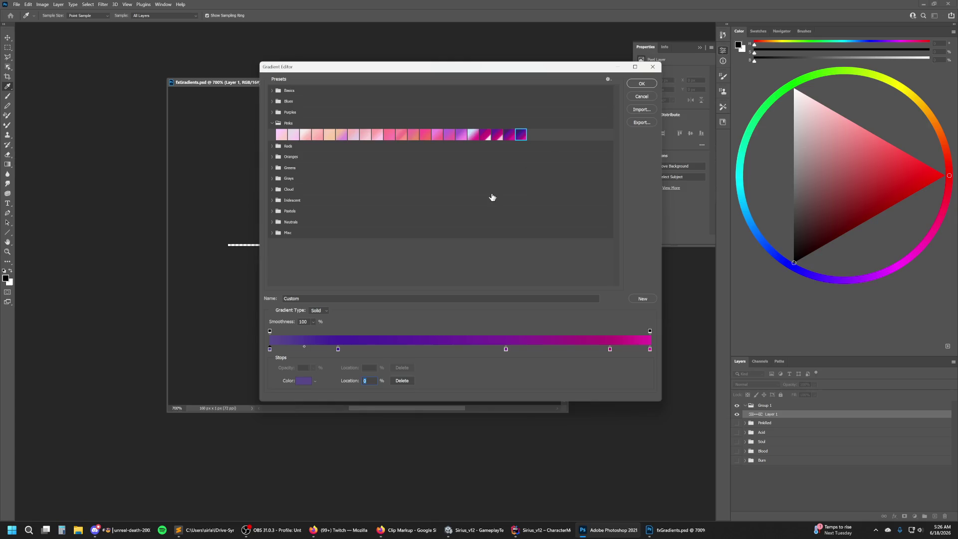
pyautogui.click(304, 381)
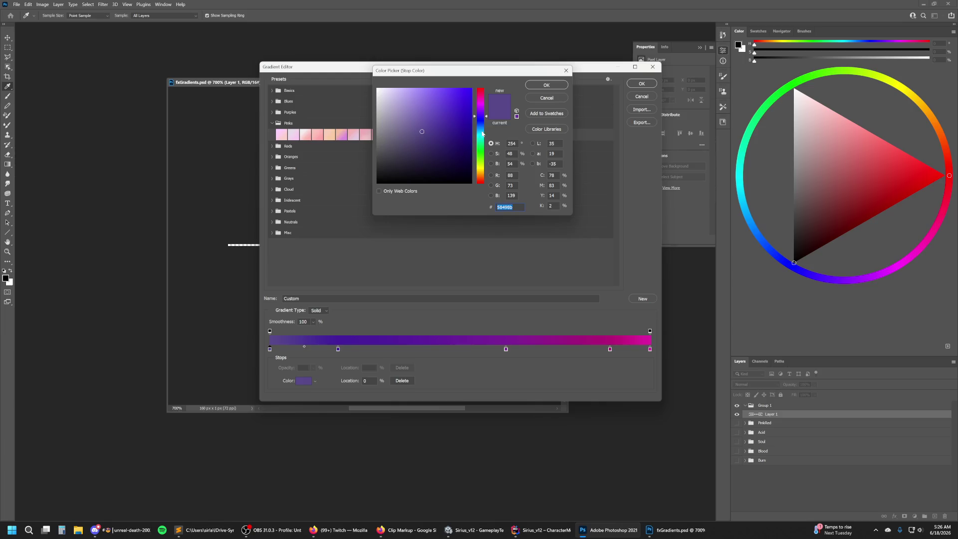
pyautogui.click(551, 144)
pyautogui.write('25')
pyautogui.press('Return')
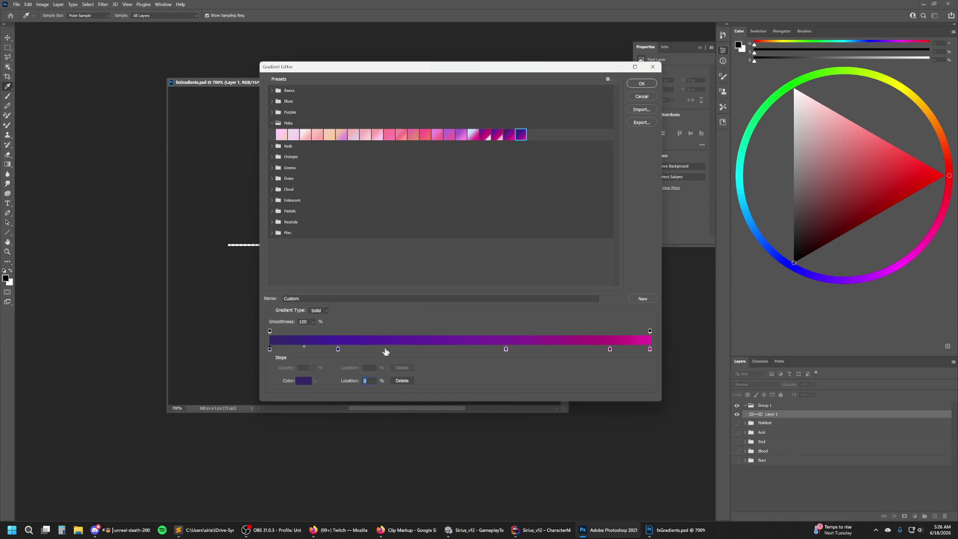
# Recolour the 18% stop a brighter purple, undoing an accidental removal of it first.
pyautogui.moveTo(338, 350); pyautogui.dragTo(352, 403)
pyautogui.hotkey('ctrl', 'z')
pyautogui.click(338, 350)
pyautogui.doubleClick(338, 350)
pyautogui.moveTo(466, 128); pyautogui.dragTo(447, 113)
pyautogui.click(480, 116)
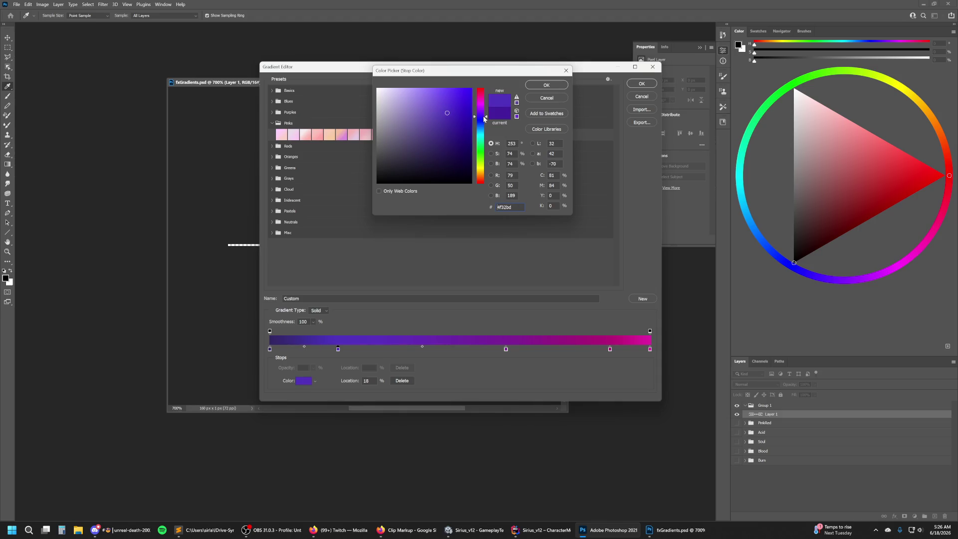
pyautogui.click(448, 110)
pyautogui.moveTo(448, 110); pyautogui.dragTo(447, 112)
pyautogui.click(546, 85)
# Shift the 61% stop toward blue and make the 89% stop a lighter purple.
pyautogui.click(504, 349)
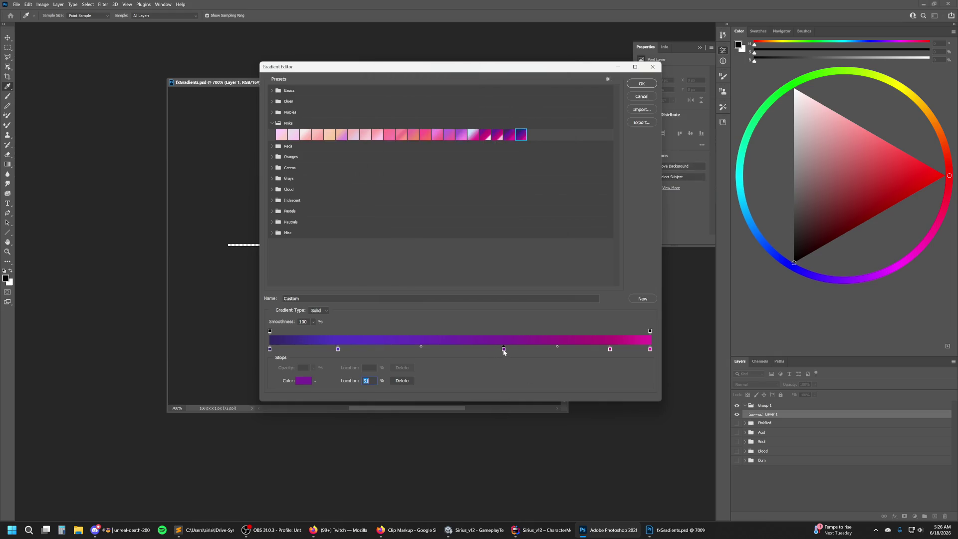
pyautogui.doubleClick(504, 349)
pyautogui.moveTo(486, 110); pyautogui.dragTo(455, 104)
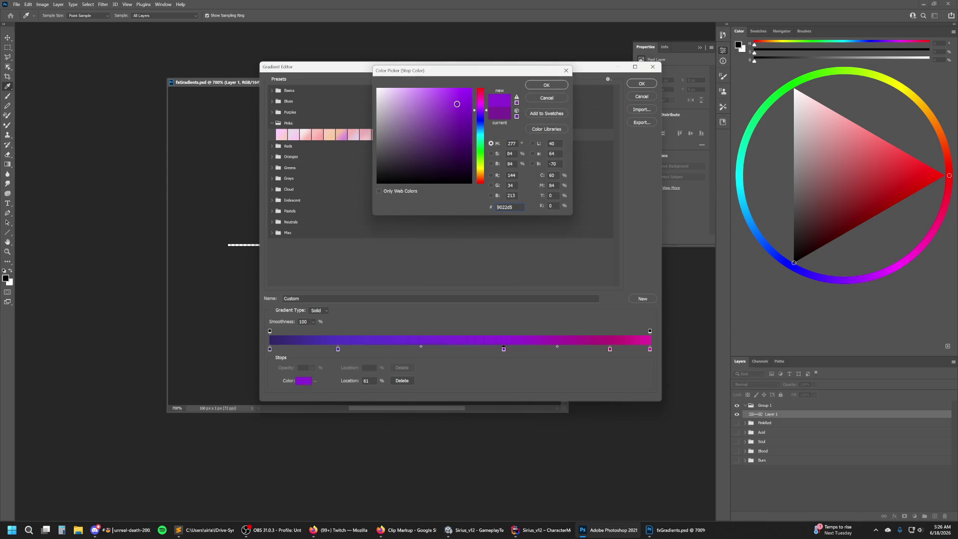
pyautogui.click(536, 86)
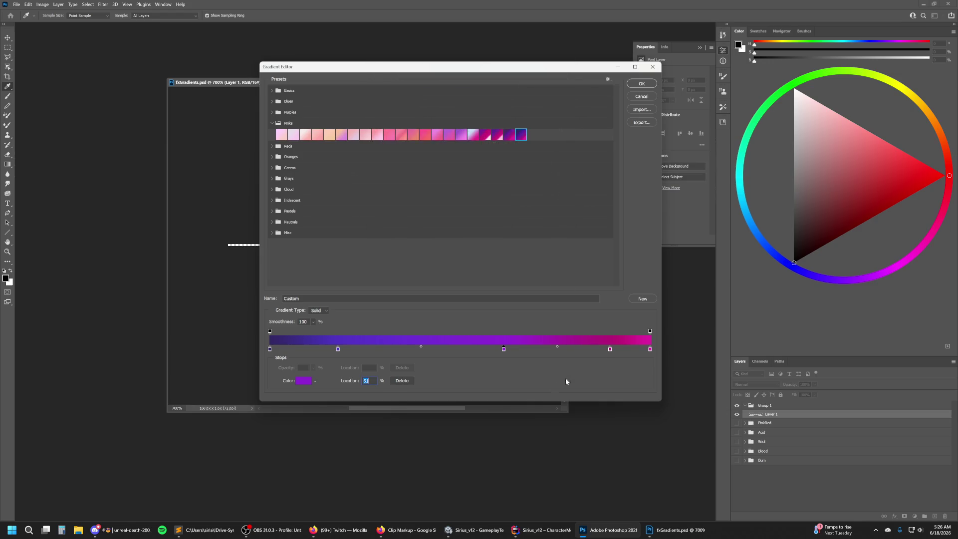
pyautogui.doubleClick(610, 349)
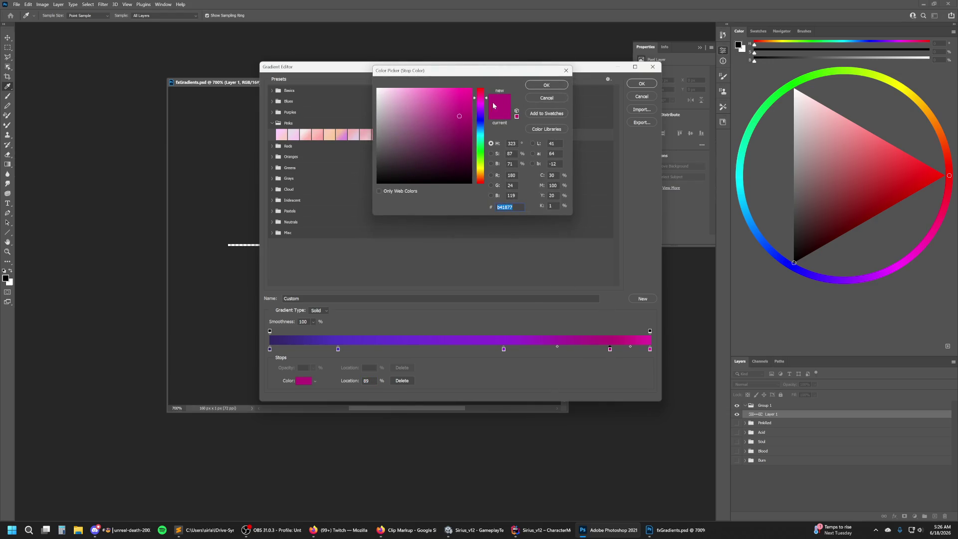
pyautogui.moveTo(482, 103); pyautogui.dragTo(487, 107)
pyautogui.click(461, 102)
pyautogui.moveTo(460, 100); pyautogui.dragTo(448, 97)
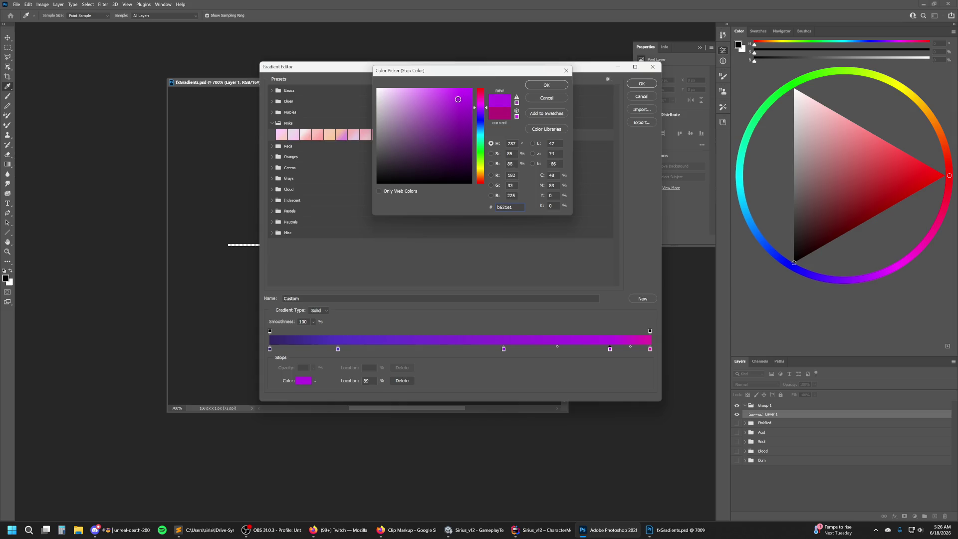
pyautogui.moveTo(487, 114); pyautogui.dragTo(439, 96)
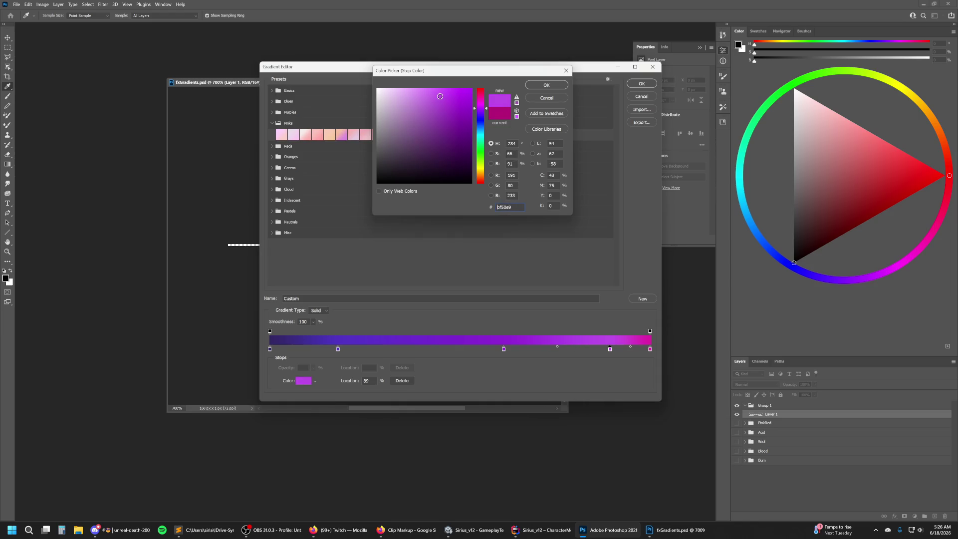
pyautogui.click(547, 85)
# Change the 100% end stop to a pale lavender.
pyautogui.click(650, 349)
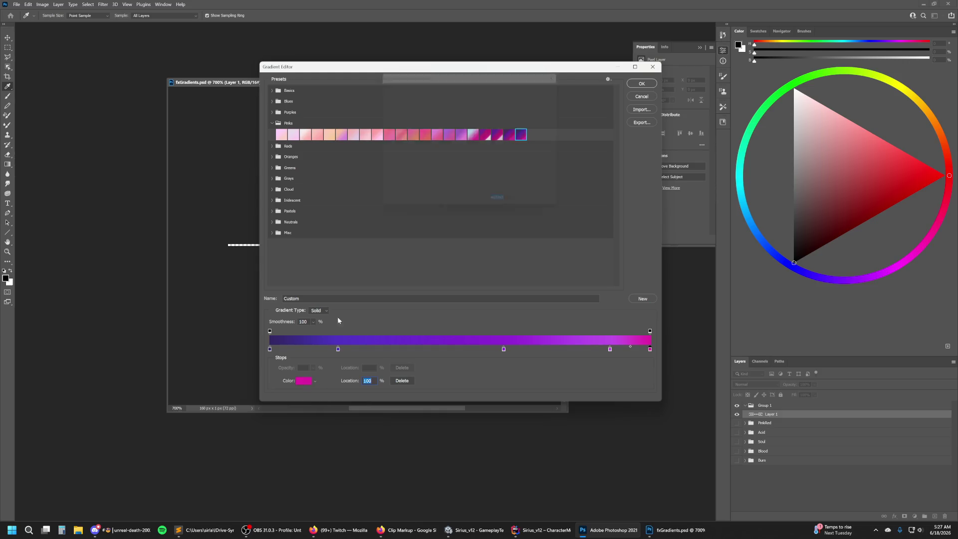
pyautogui.click(305, 382)
pyautogui.click(417, 91)
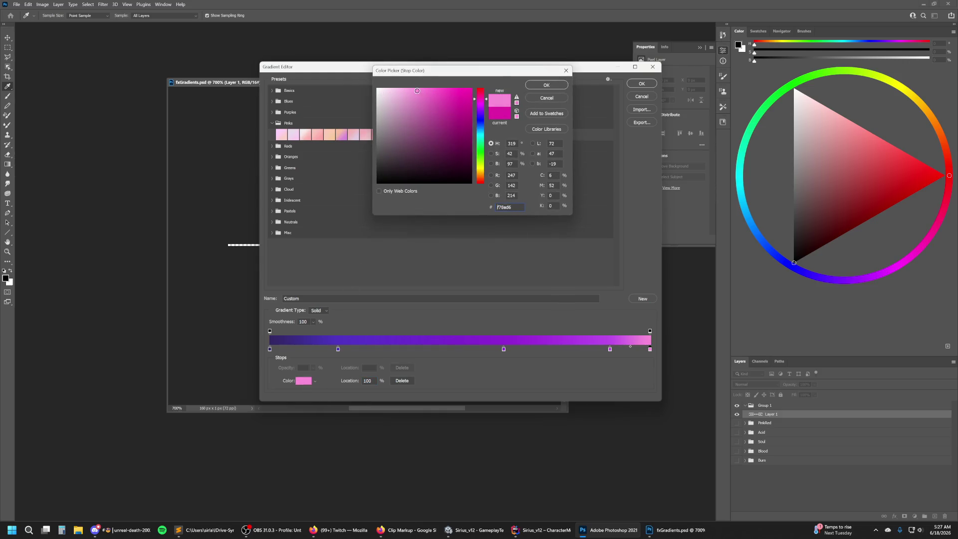
pyautogui.click(487, 110)
pyautogui.moveTo(487, 111); pyautogui.dragTo(487, 112)
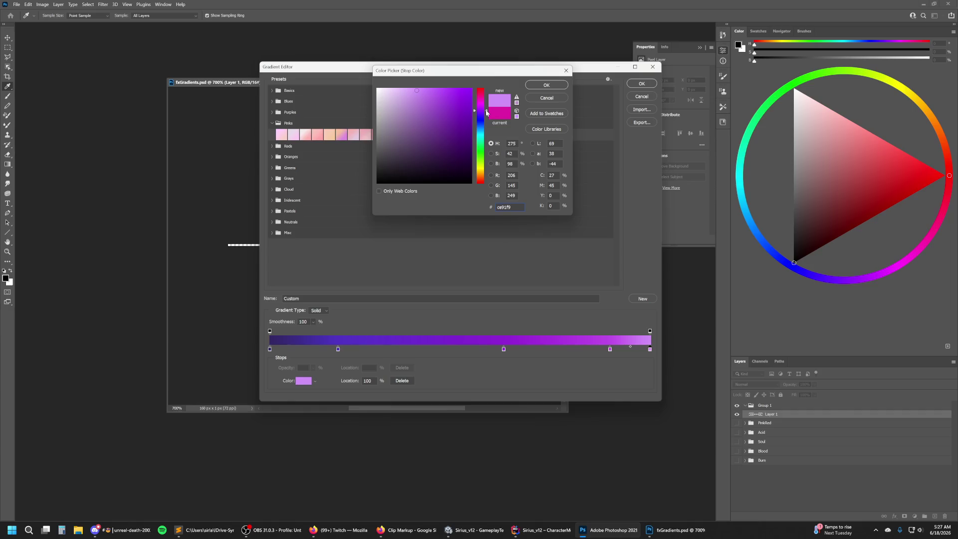
pyautogui.moveTo(419, 92)
pyautogui.mouseDown()
pyautogui.moveTo(403, 88)
pyautogui.moveTo(415, 93)
pyautogui.mouseUp()
pyautogui.click(546, 85)
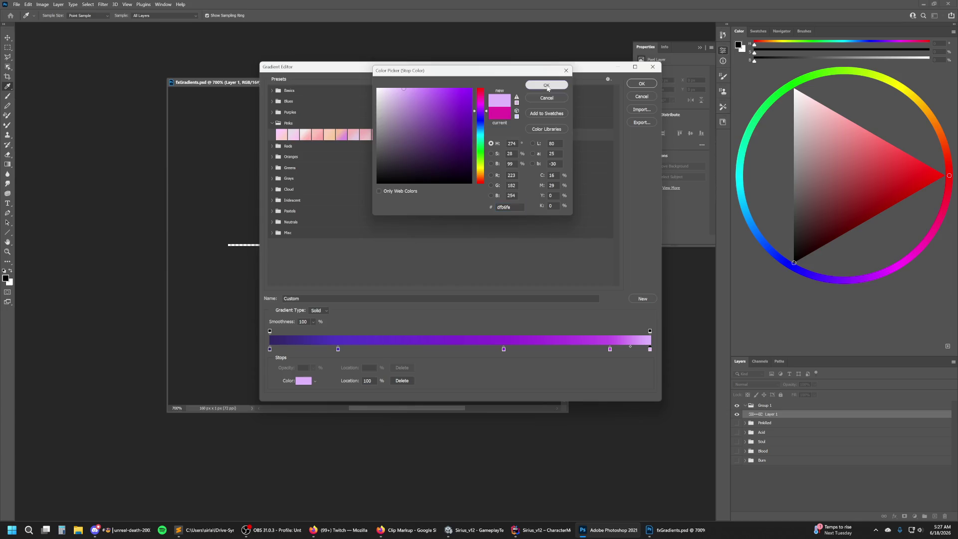
# Start naming the gradient 'BlueBurn', expand the Blues folder, and close the editor keeping the gradient.
pyautogui.press('Tab')
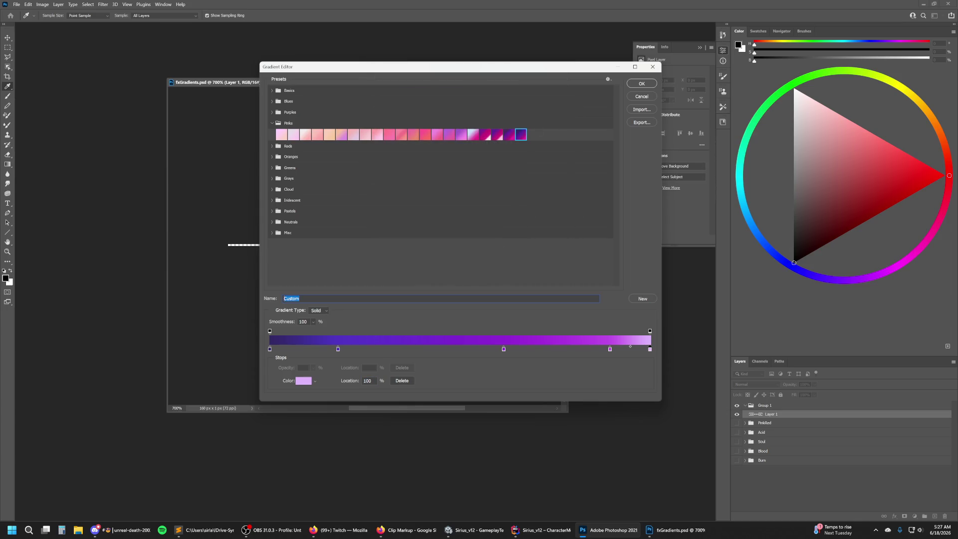
pyautogui.write('BlueBurn')
pyautogui.click(273, 101)
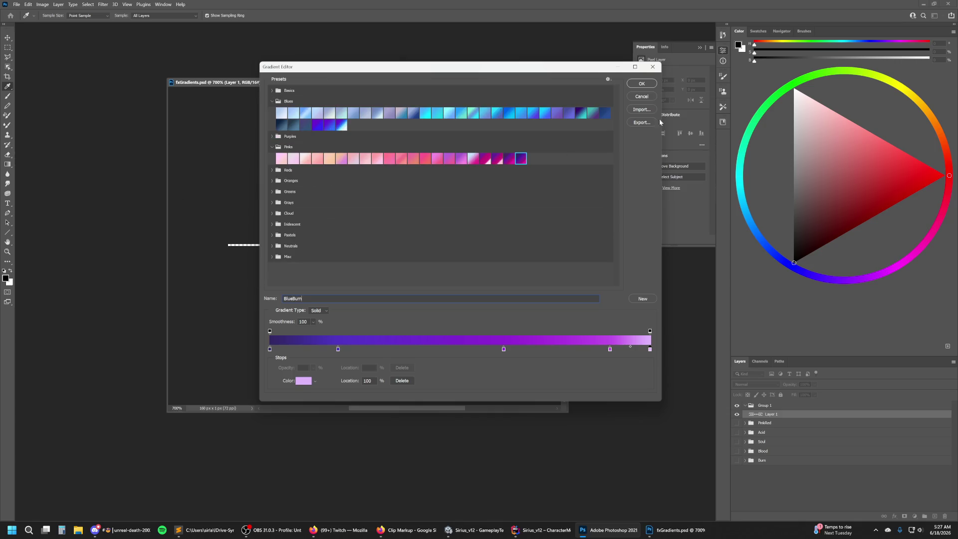
pyautogui.click(642, 83)
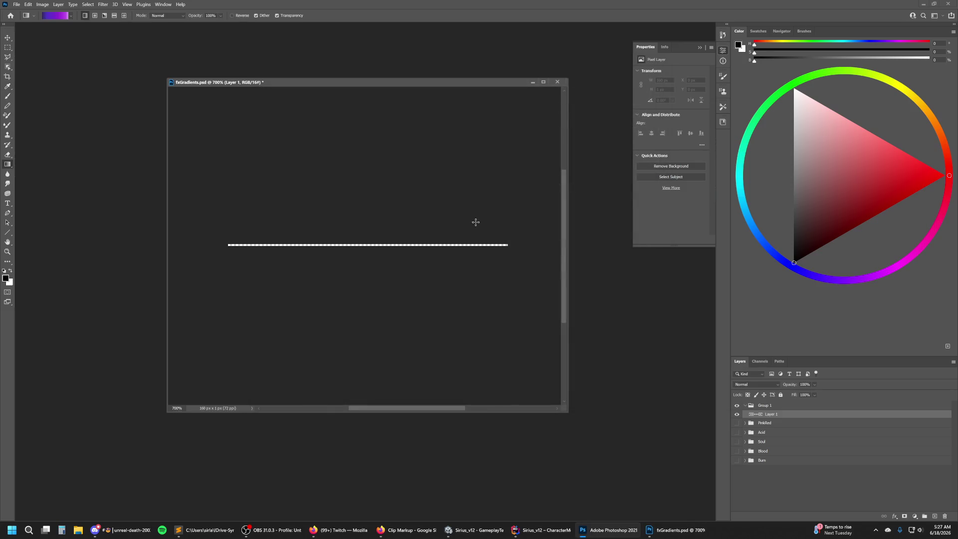
# Save the current gradient as a new preset named BluePurple.
pyautogui.click(62, 18)
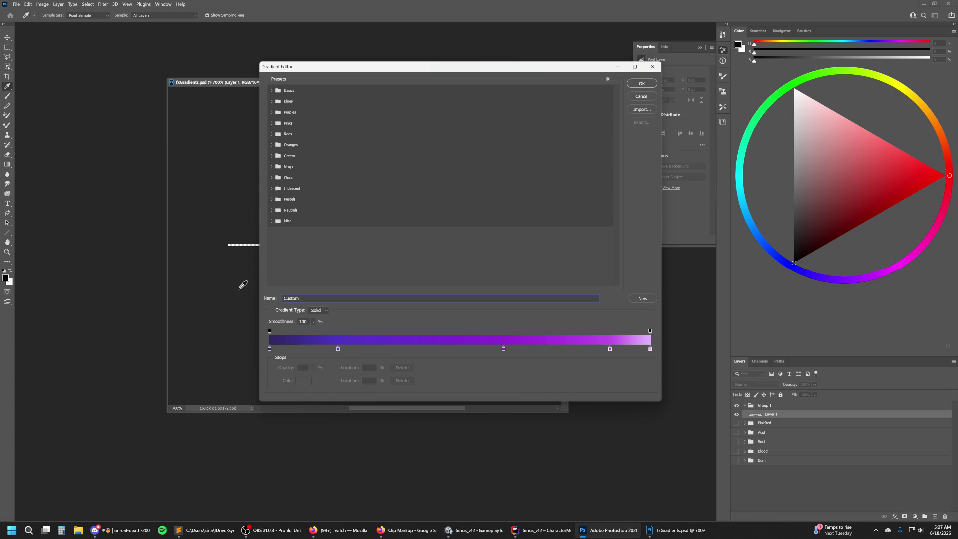
pyautogui.click(272, 101)
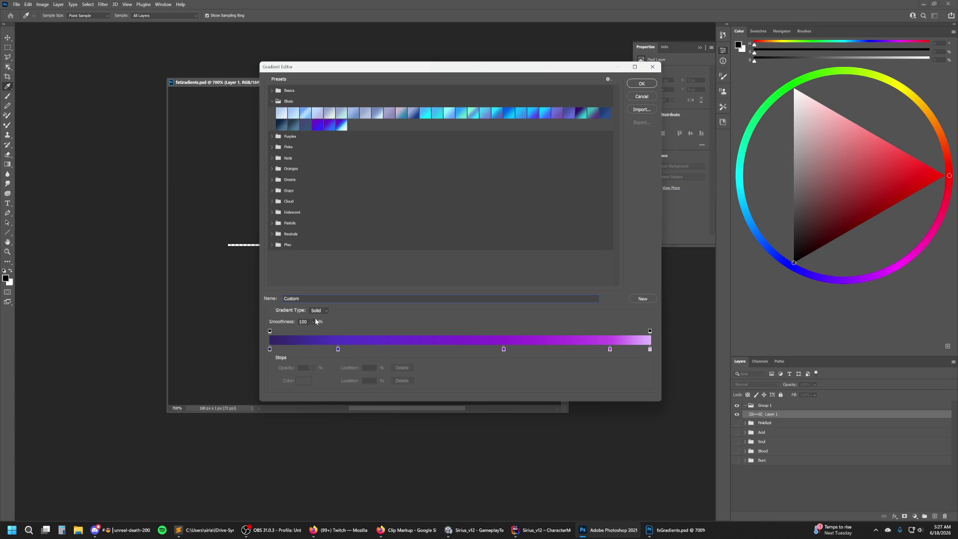
pyautogui.moveTo(298, 298); pyautogui.dragTo(261, 301)
pyautogui.write('BlueBu')
pyautogui.write('Purple')
pyautogui.click(649, 299)
# Move the BluePurple preset into the Purples folder and collapse the Blues folder.
pyautogui.moveTo(273, 263); pyautogui.dragTo(272, 137)
pyautogui.click(272, 136)
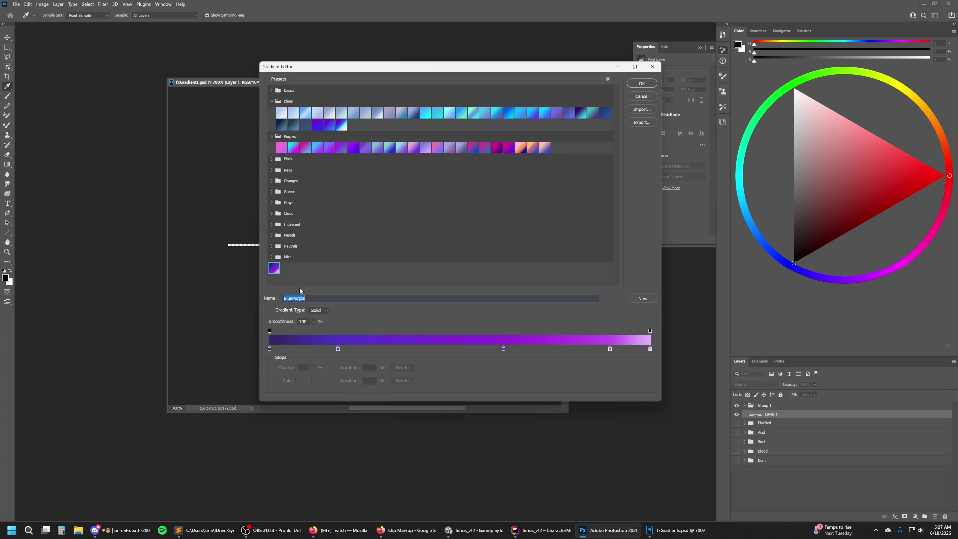
pyautogui.click(272, 136)
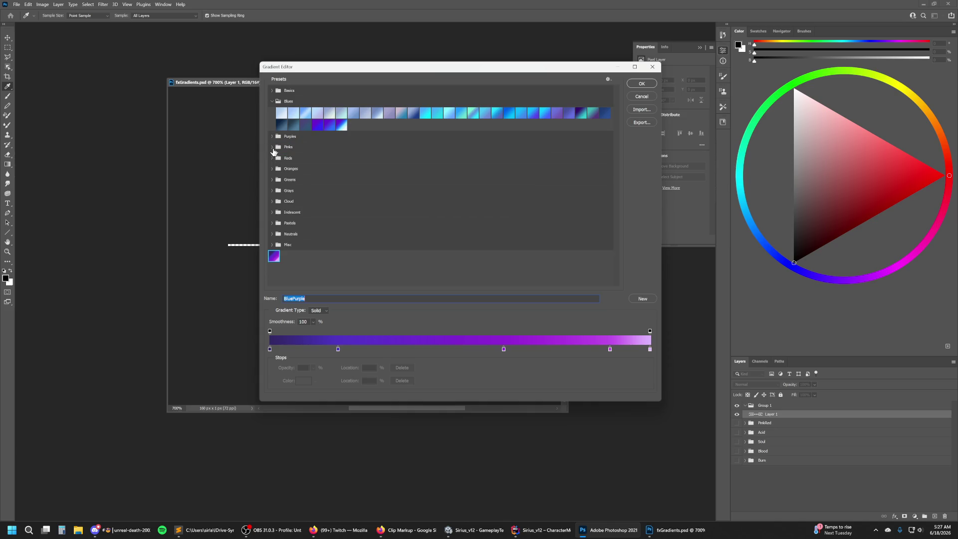
pyautogui.click(272, 146)
pyautogui.moveTo(274, 268); pyautogui.dragTo(366, 126)
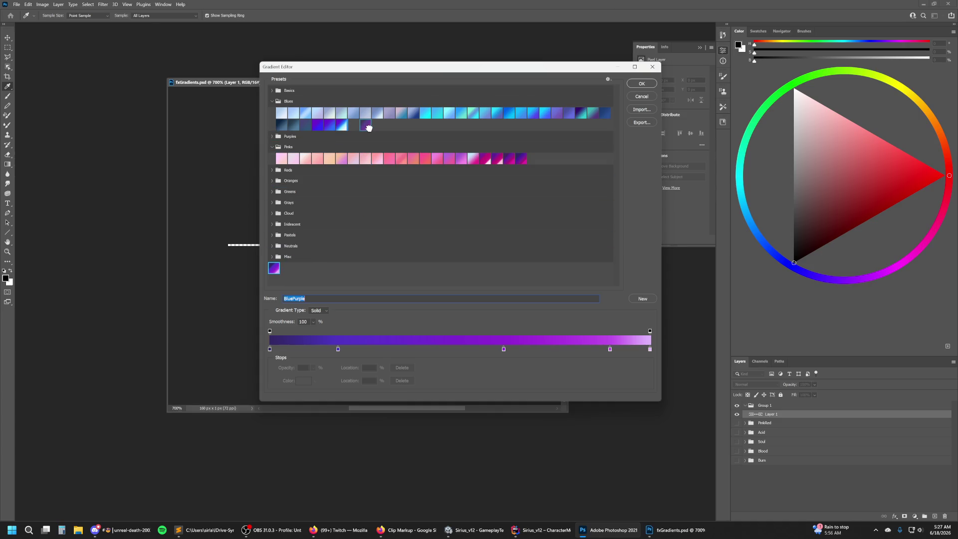
pyautogui.moveTo(369, 127)
pyautogui.mouseDown()
pyautogui.moveTo(283, 269)
pyautogui.moveTo(564, 147)
pyautogui.mouseUp()
pyautogui.click(272, 137)
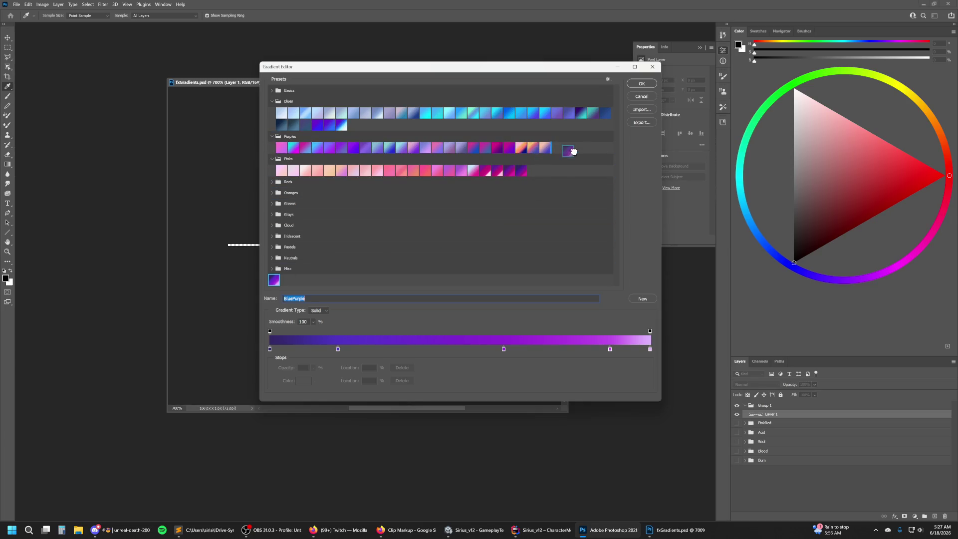
pyautogui.click(273, 101)
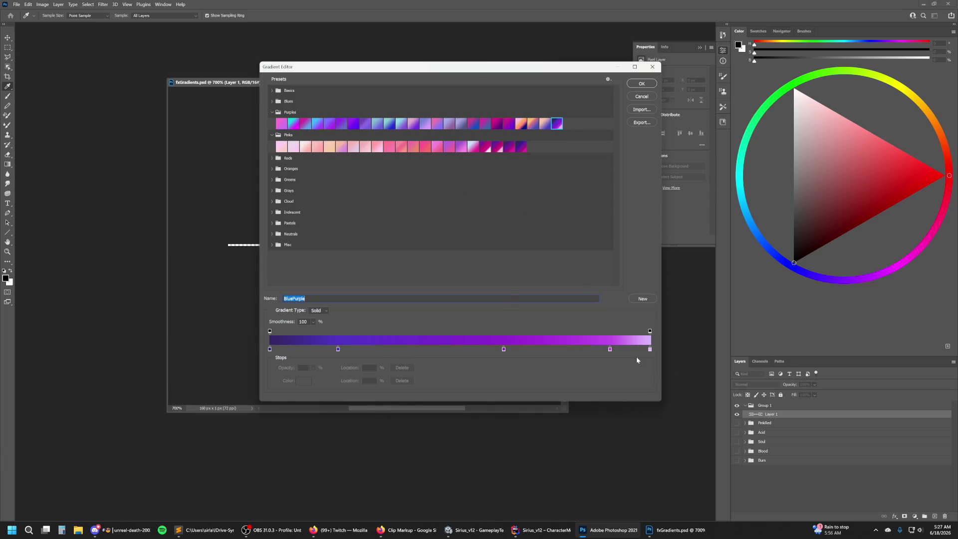
# Shift the right-hand stops left and add a pale near-white cyan stop at 100%.
pyautogui.moveTo(610, 351); pyautogui.dragTo(590, 349)
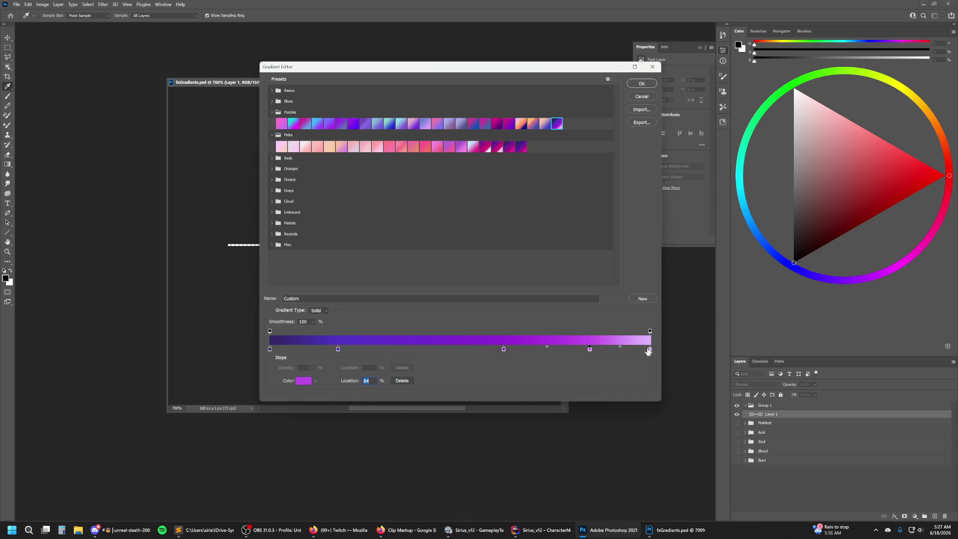
pyautogui.moveTo(649, 351); pyautogui.dragTo(638, 350)
pyautogui.click(650, 350)
pyautogui.doubleClick(650, 350)
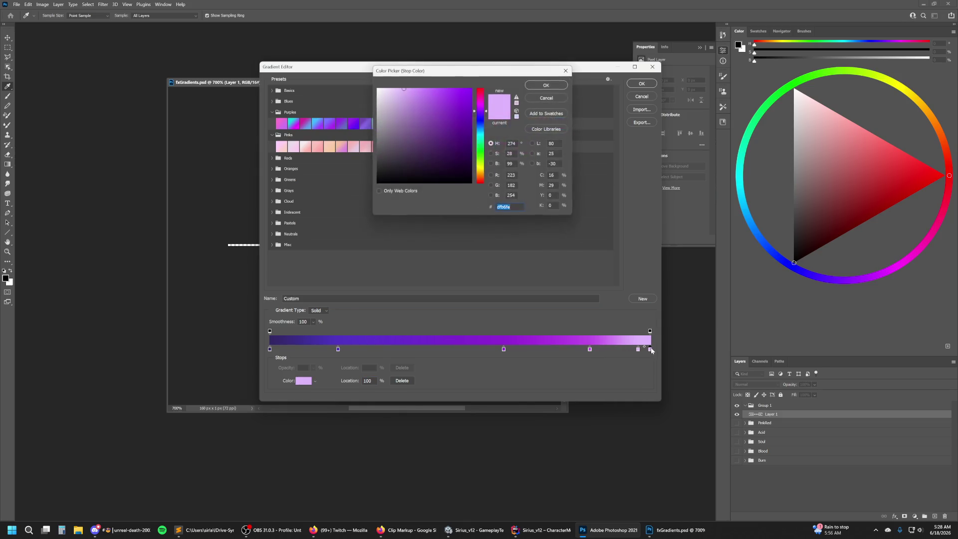
pyautogui.click(483, 129)
pyautogui.moveTo(442, 95); pyautogui.dragTo(382, 81)
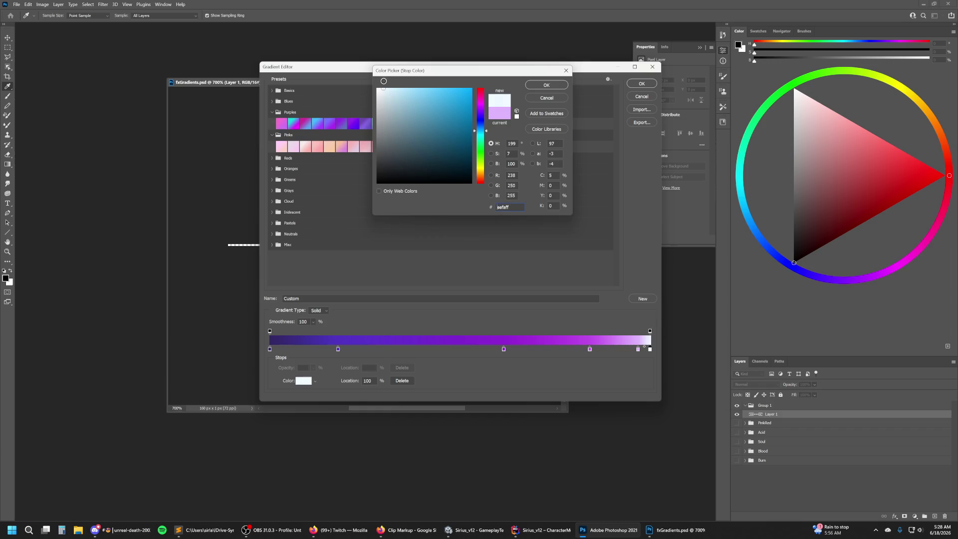
pyautogui.click(547, 85)
# Recolour the lilac 94% stop to pale blue.
pyautogui.moveTo(639, 350); pyautogui.dragTo(627, 349)
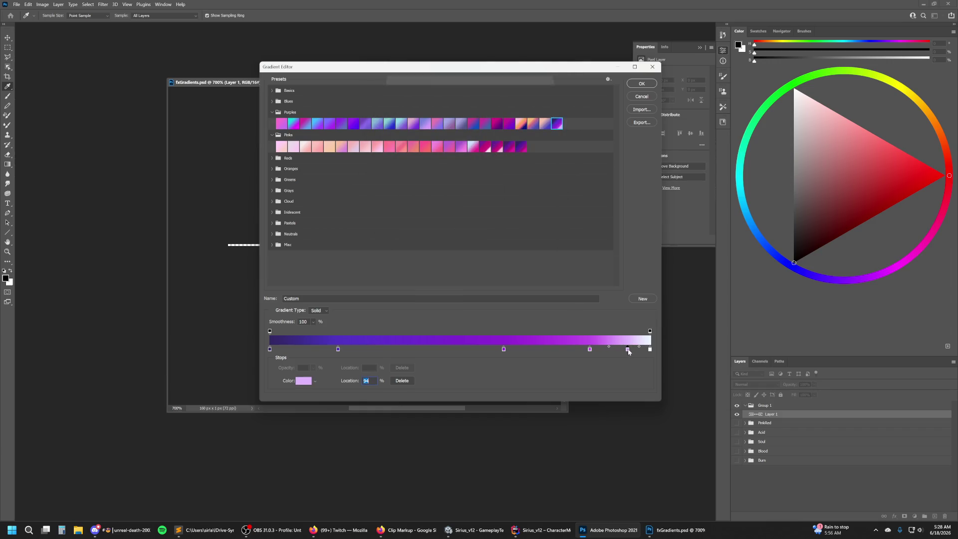
pyautogui.doubleClick(628, 349)
pyautogui.click(484, 124)
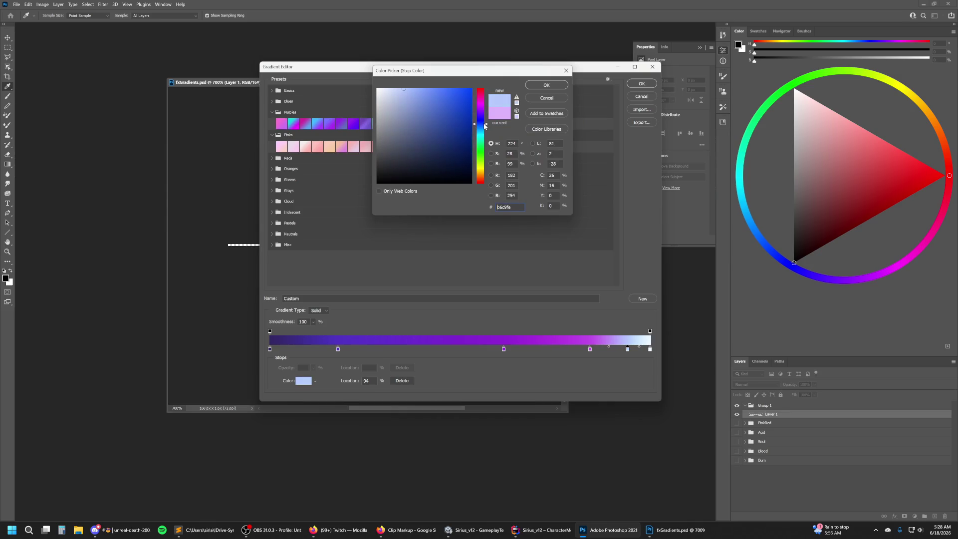
pyautogui.moveTo(484, 126)
pyautogui.mouseDown()
pyautogui.moveTo(485, 116)
pyautogui.moveTo(485, 128)
pyautogui.mouseUp()
pyautogui.click(538, 85)
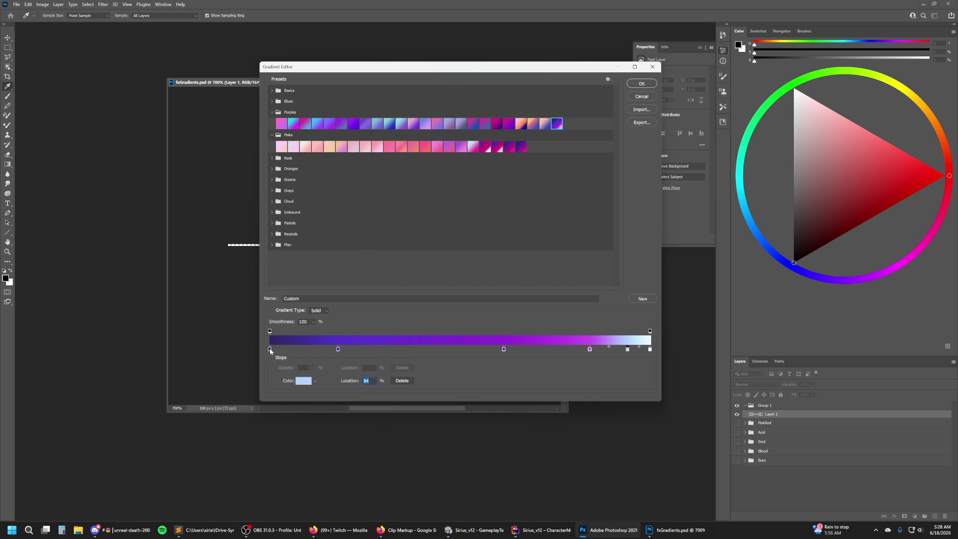
# Add a new bright violet colour stop at 30%.
pyautogui.moveTo(338, 349); pyautogui.dragTo(305, 349)
pyautogui.click(383, 349)
pyautogui.click(302, 381)
pyautogui.moveTo(487, 118); pyautogui.dragTo(487, 115)
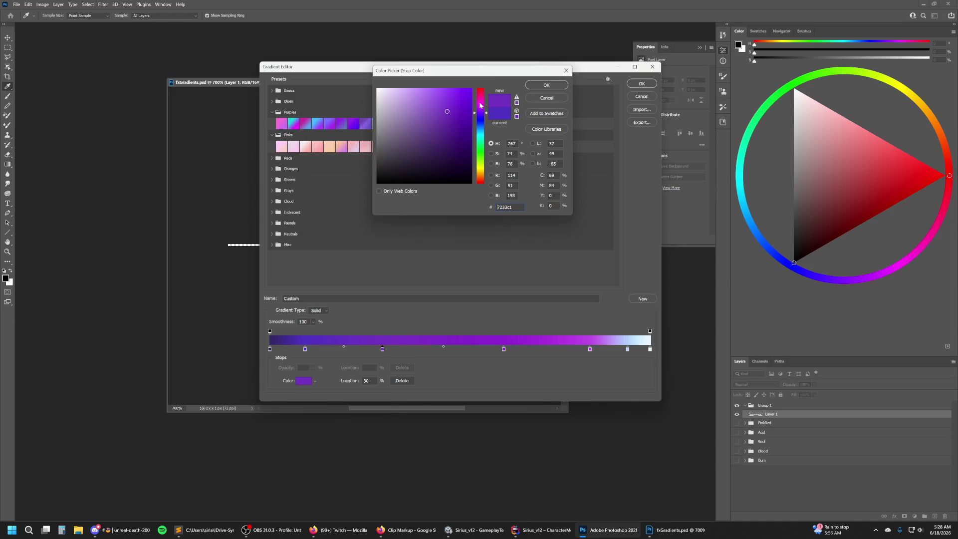
pyautogui.click(445, 103)
pyautogui.moveTo(444, 104); pyautogui.dragTo(447, 103)
pyautogui.moveTo(448, 103); pyautogui.dragTo(452, 102)
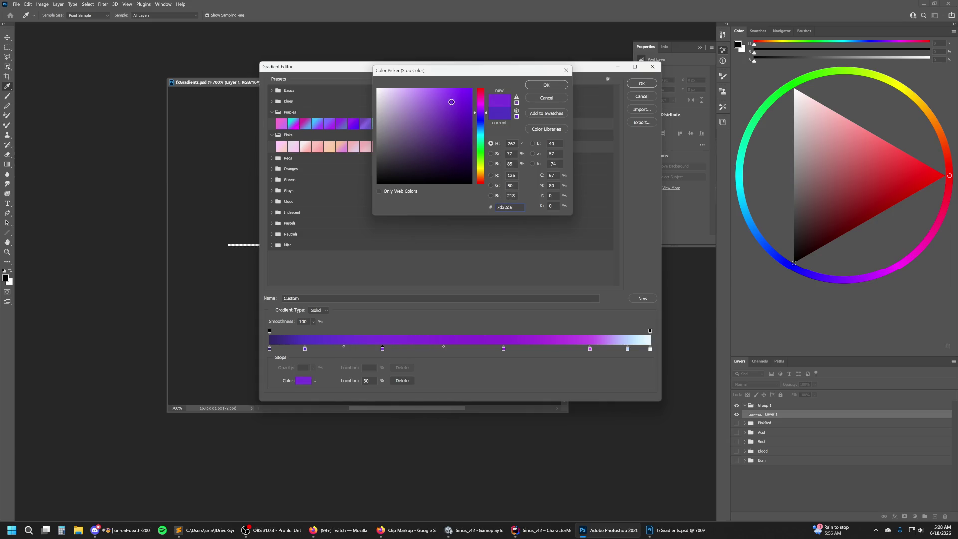
pyautogui.click(546, 85)
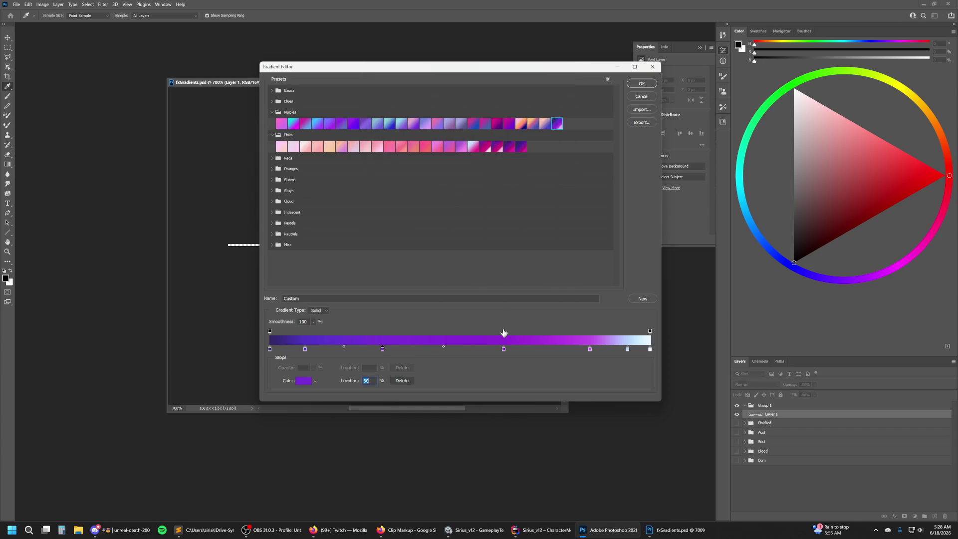
# Brighten the purple of the 61% stop.
pyautogui.click(305, 381)
pyautogui.click(448, 95)
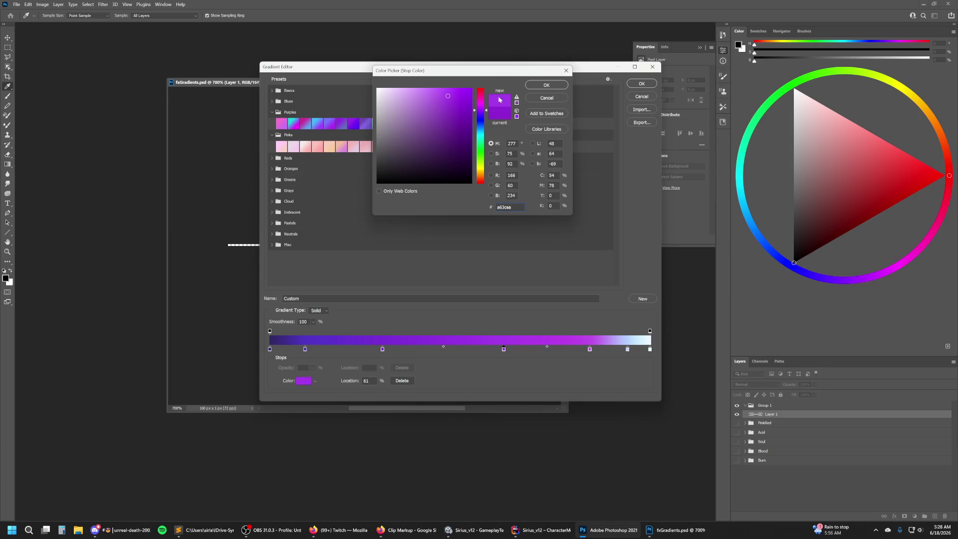
pyautogui.click(536, 86)
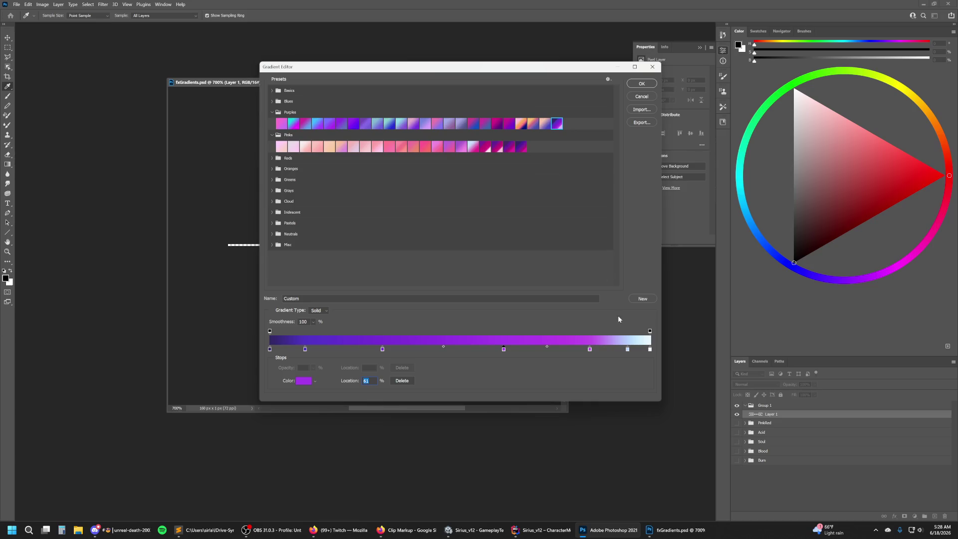
pyautogui.click(627, 349)
# Push the 94% light blue stop further toward cyan.
pyautogui.click(298, 383)
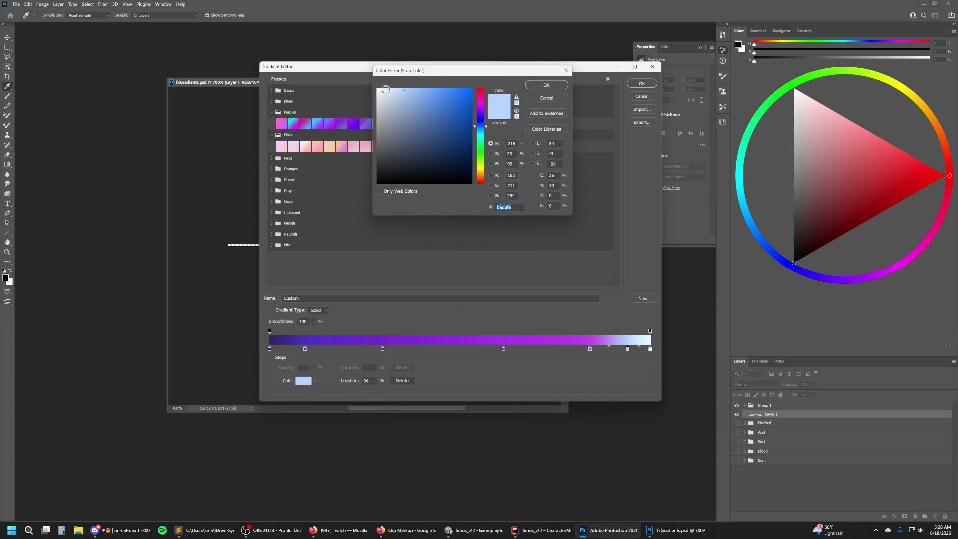
pyautogui.click(487, 130)
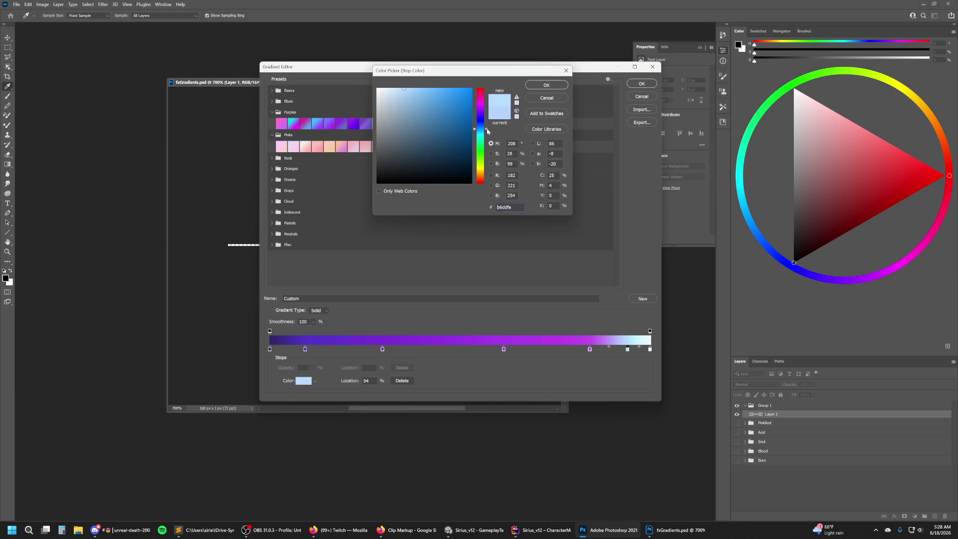
pyautogui.moveTo(487, 131); pyautogui.dragTo(487, 133)
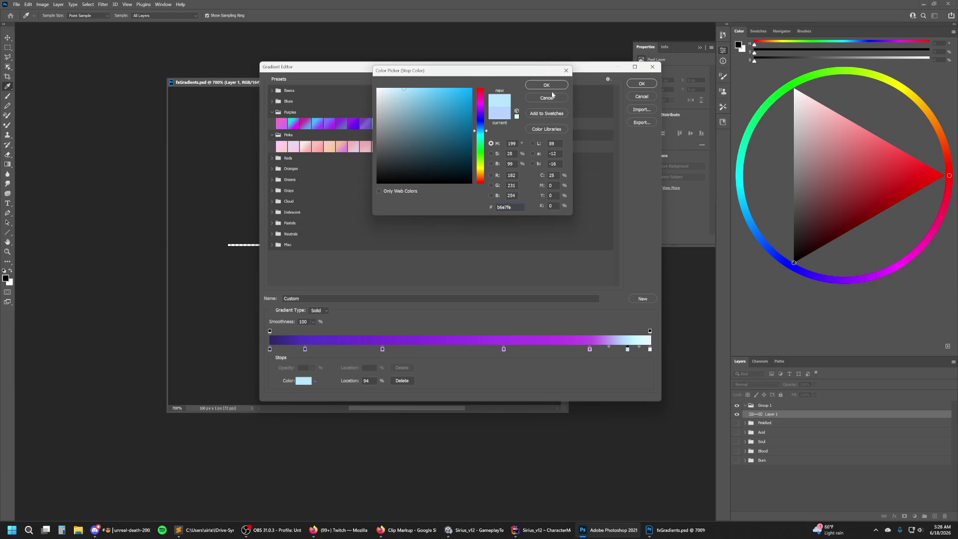
pyautogui.click(549, 85)
# Try an extra violet stop at 85%, then cancel and remove it.
pyautogui.moveTo(590, 349); pyautogui.dragTo(587, 349)
pyautogui.click(595, 349)
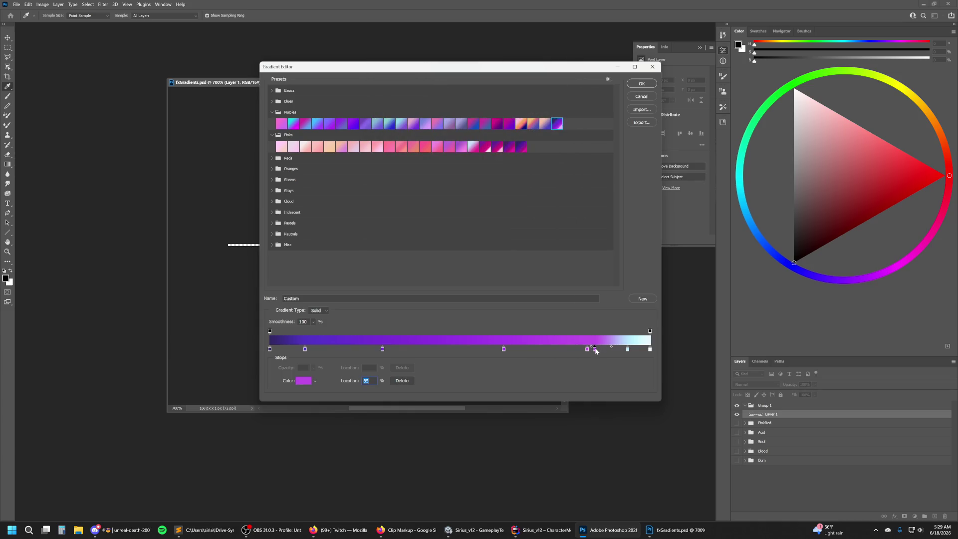
pyautogui.click(304, 381)
pyautogui.click(486, 126)
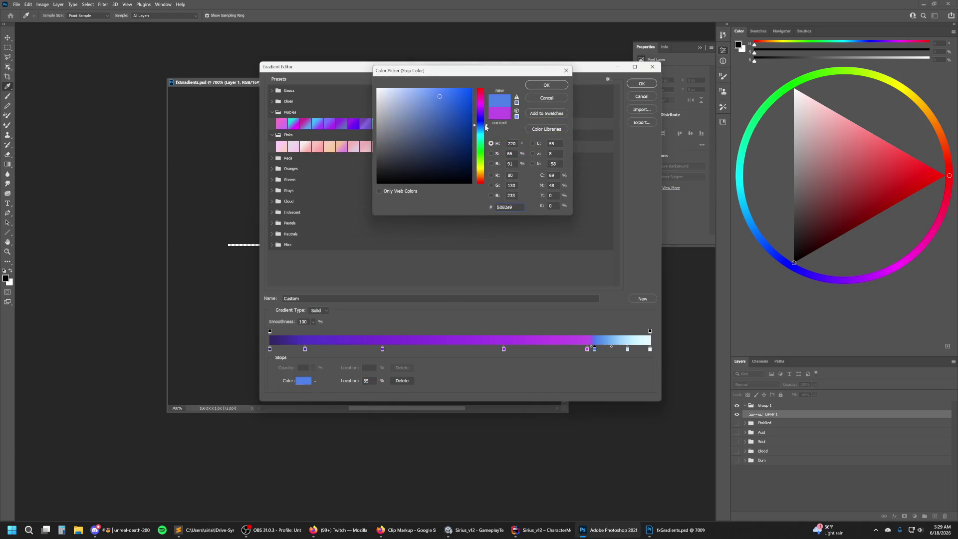
pyautogui.moveTo(486, 127); pyautogui.dragTo(486, 118)
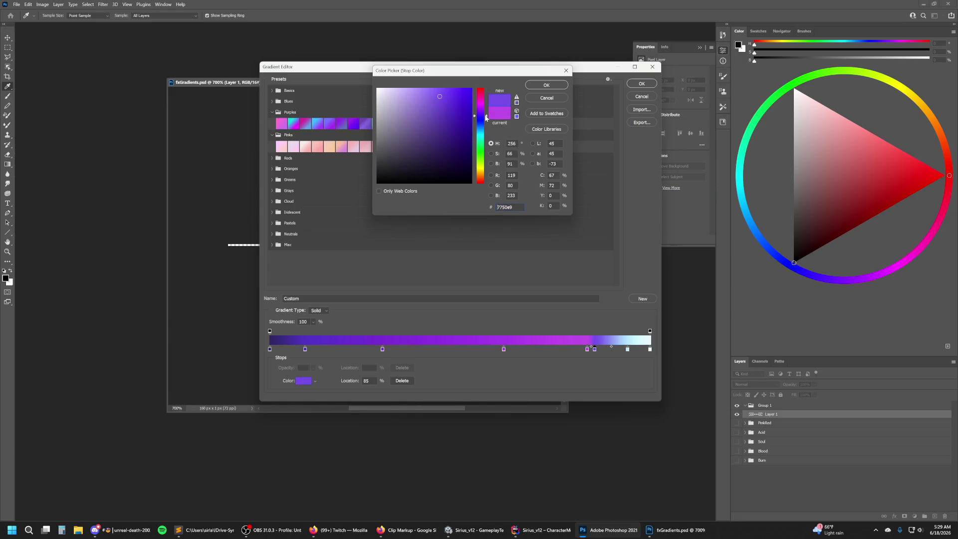
pyautogui.moveTo(491, 120)
pyautogui.mouseDown()
pyautogui.moveTo(433, 100)
pyautogui.moveTo(422, 115)
pyautogui.mouseUp()
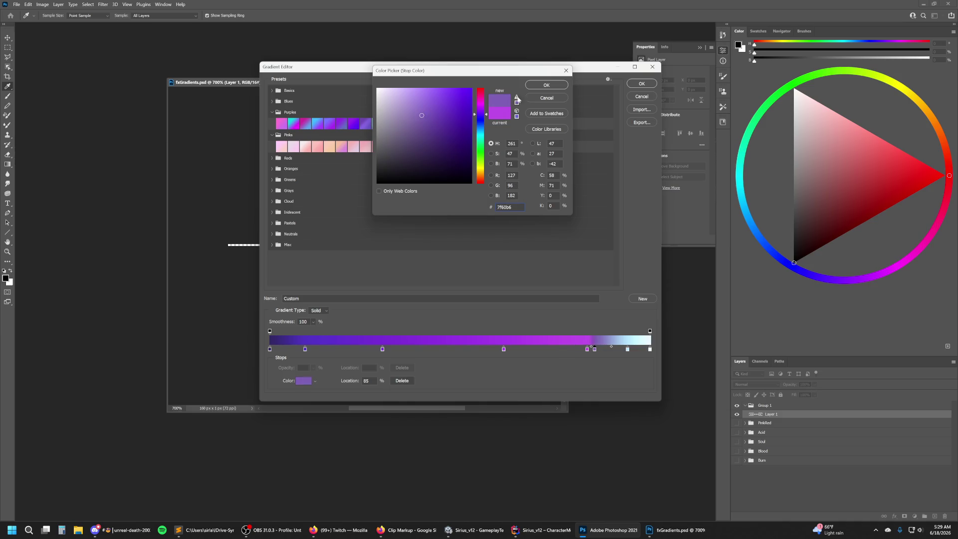
pyautogui.click(531, 98)
pyautogui.moveTo(595, 352); pyautogui.dragTo(595, 385)
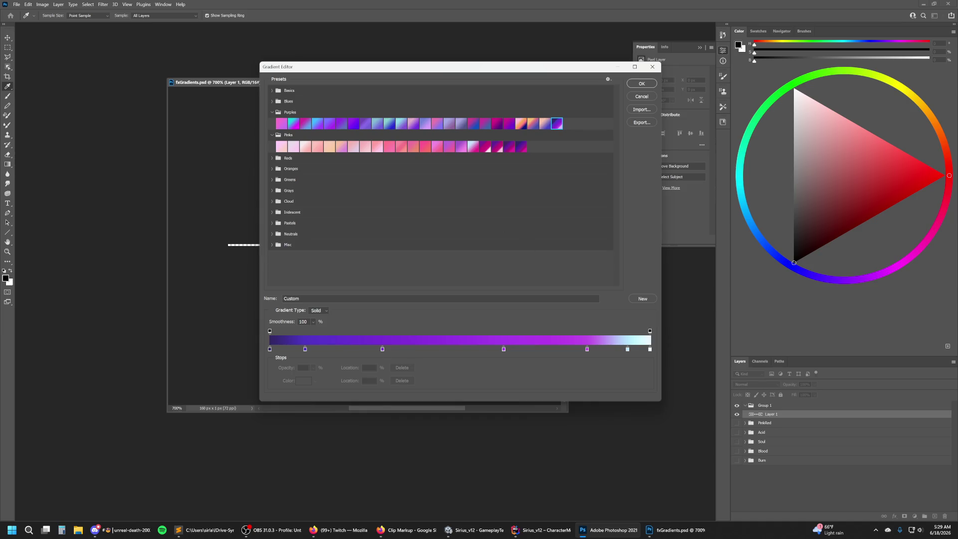
# Save the gradient as new preset BluePurple2 and close the Gradient Editor.
pyautogui.click(265, 303)
pyautogui.write('BluePurple2')
pyautogui.click(649, 302)
pyautogui.click(642, 84)
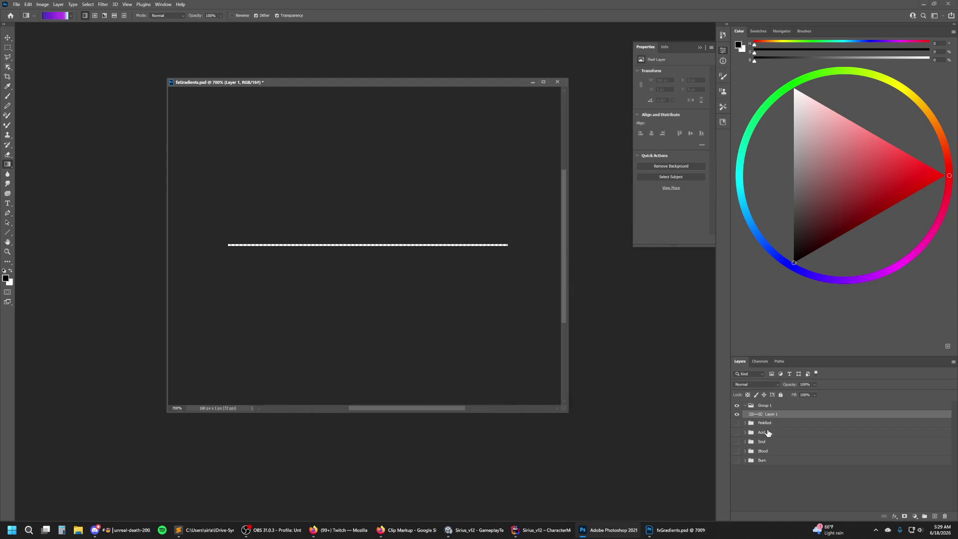
# Apply the dark magenta Pinks gradient along the line on Layer 1.
pyautogui.click(70, 16)
pyautogui.scroll(2, 30, 50)
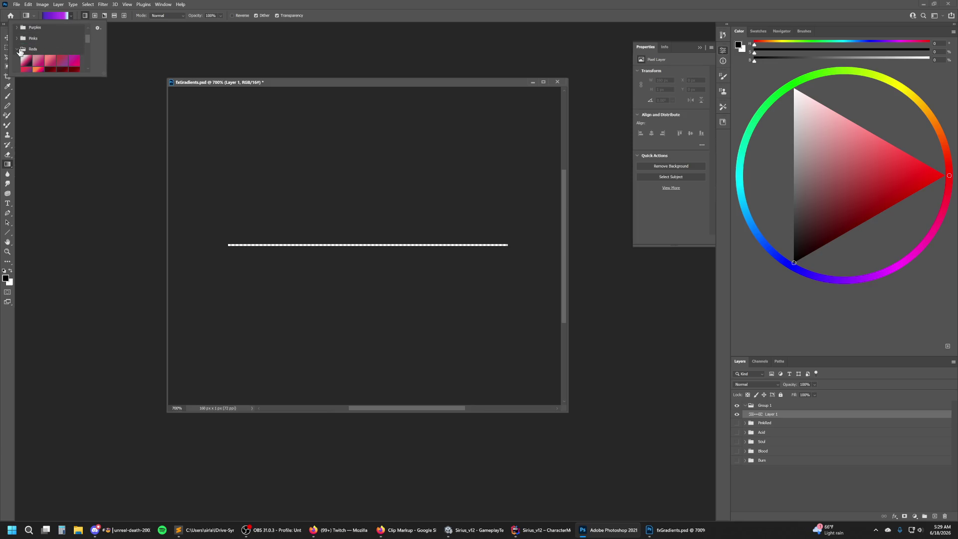
pyautogui.click(20, 49)
pyautogui.moveTo(106, 74); pyautogui.dragTo(160, 186)
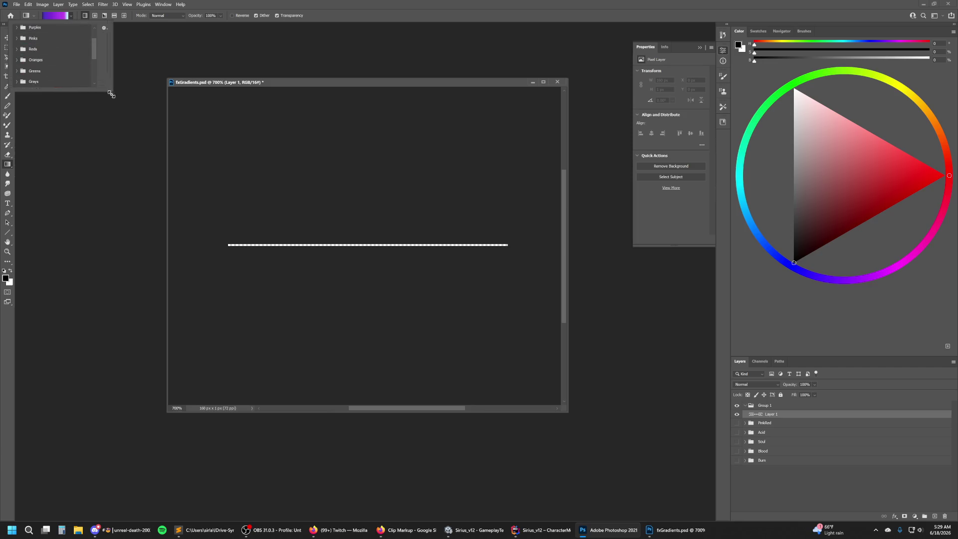
pyautogui.scroll(2, 35, 141)
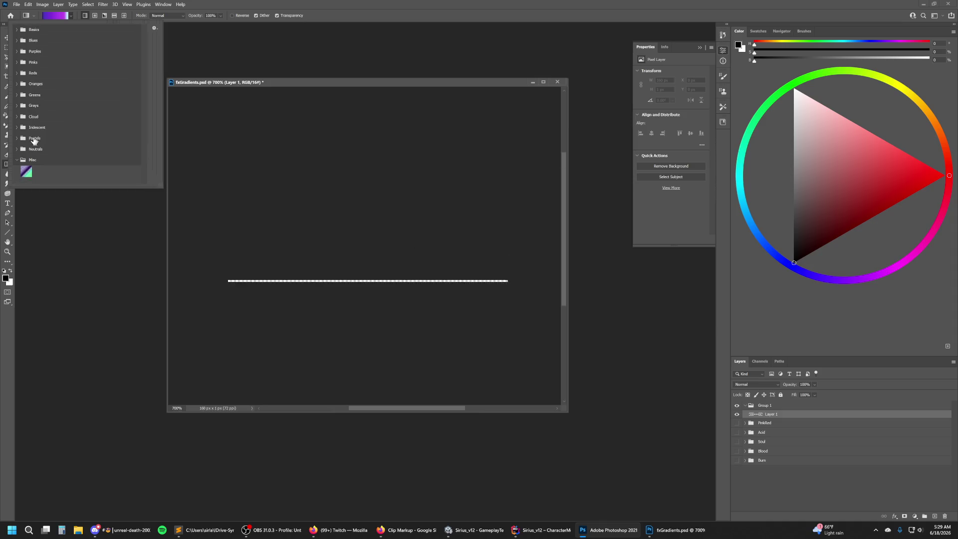
pyautogui.click(18, 63)
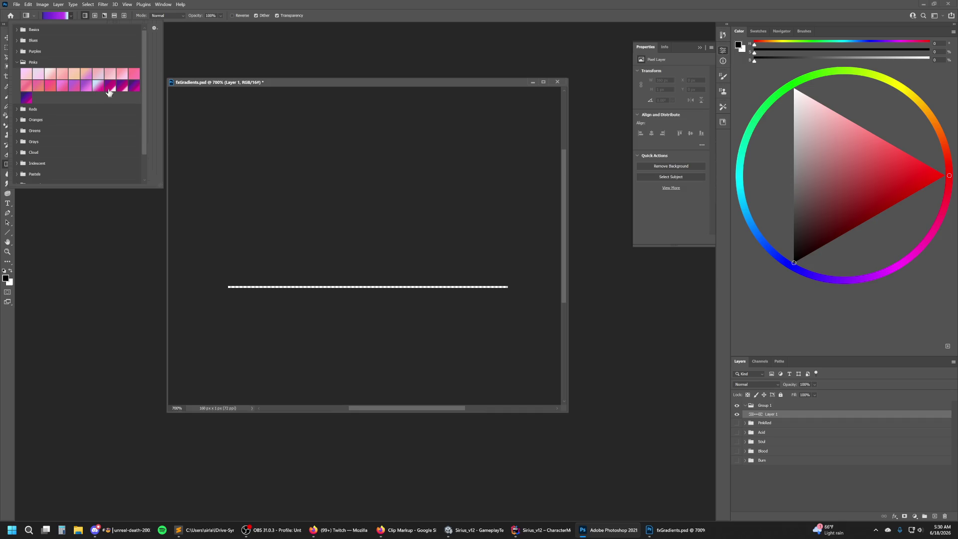
pyautogui.click(109, 87)
pyautogui.moveTo(228, 280); pyautogui.dragTo(507, 280)
# Add empty Layer 2 and choose a purple-magenta Pinks gradient.
pyautogui.click(931, 514)
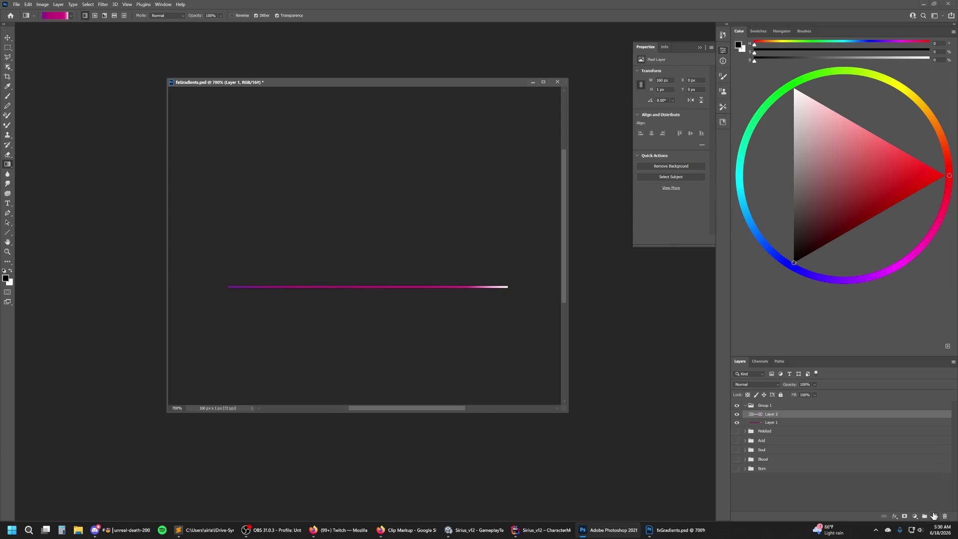
pyautogui.click(71, 16)
pyautogui.click(116, 90)
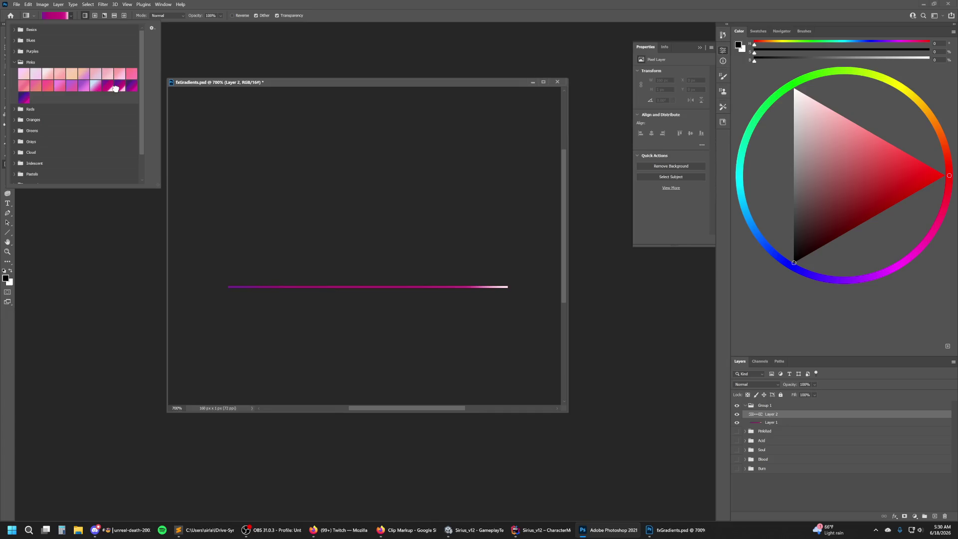
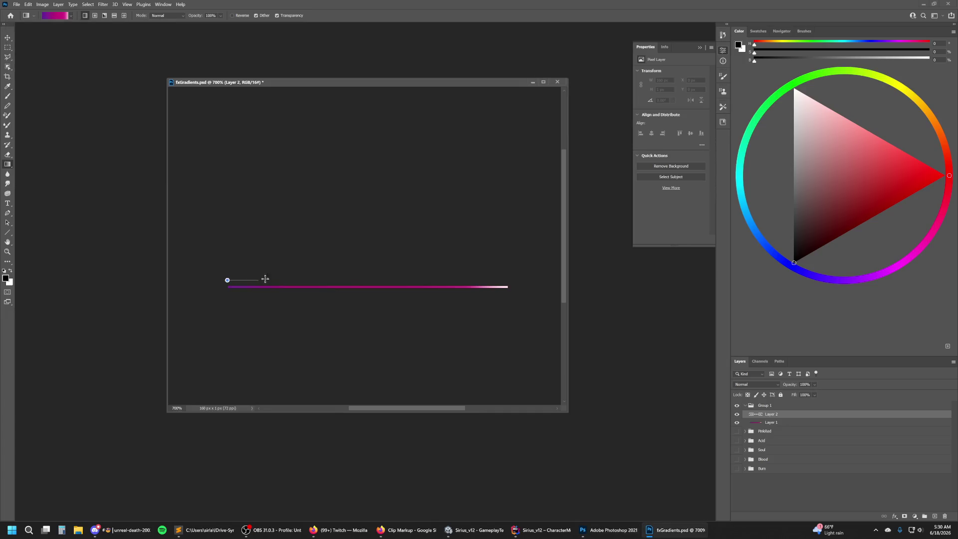
# Fill Layer 2 with the gradient strip, then add Layer 3 and draw another purple preset across it.
pyautogui.moveTo(227, 280); pyautogui.dragTo(508, 274)
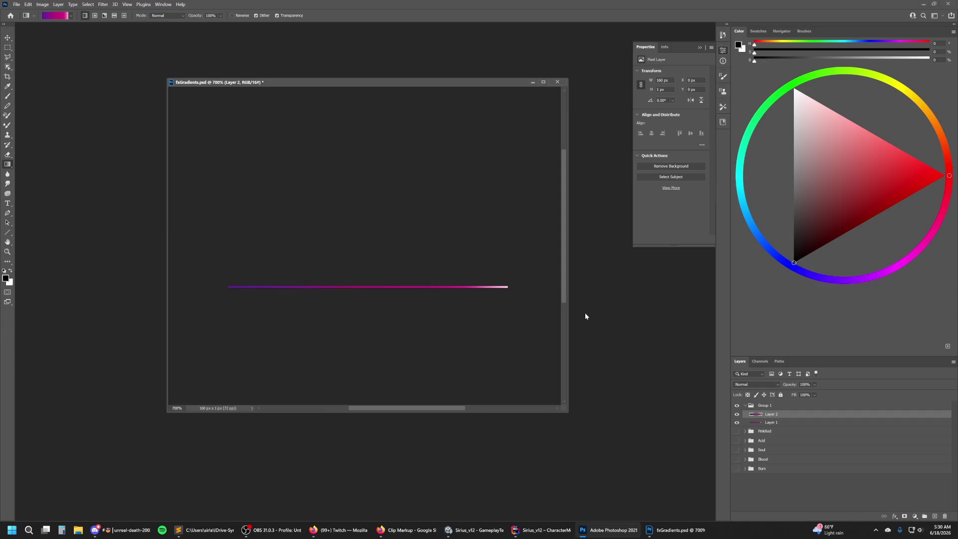
pyautogui.click(935, 516)
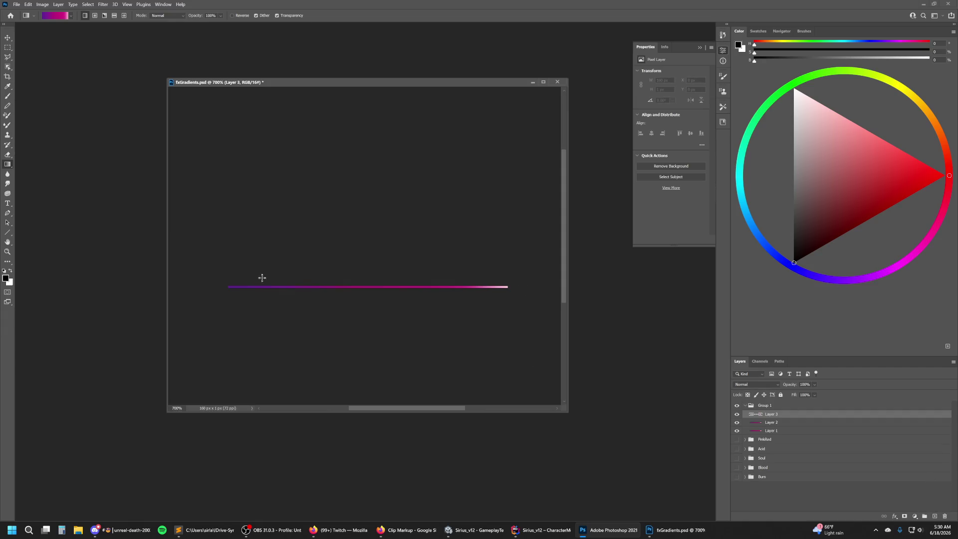
pyautogui.click(71, 16)
pyautogui.click(131, 86)
pyautogui.moveTo(228, 280); pyautogui.dragTo(508, 285)
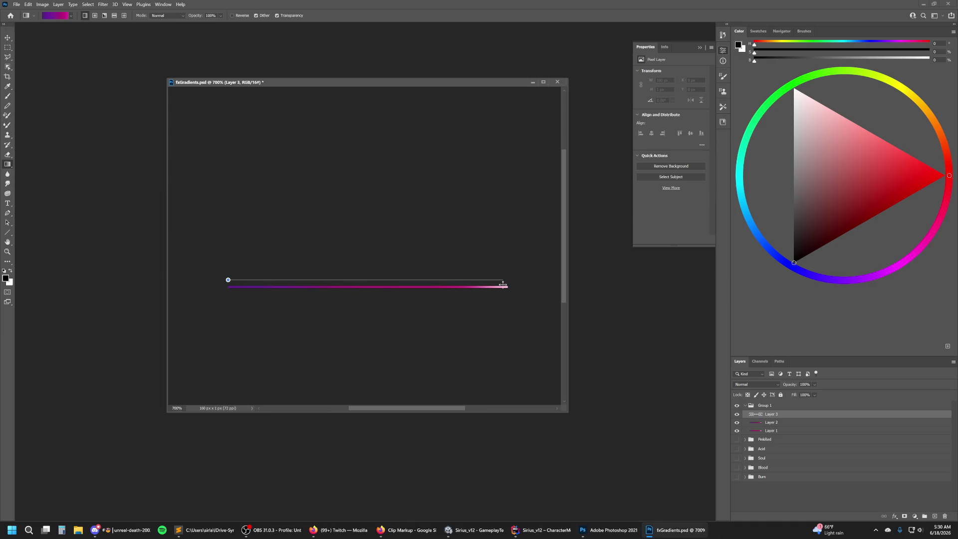
# Add Layer 4 and fill it with a third purple-to-pink gradient preset across the strip.
pyautogui.click(935, 516)
pyautogui.click(70, 18)
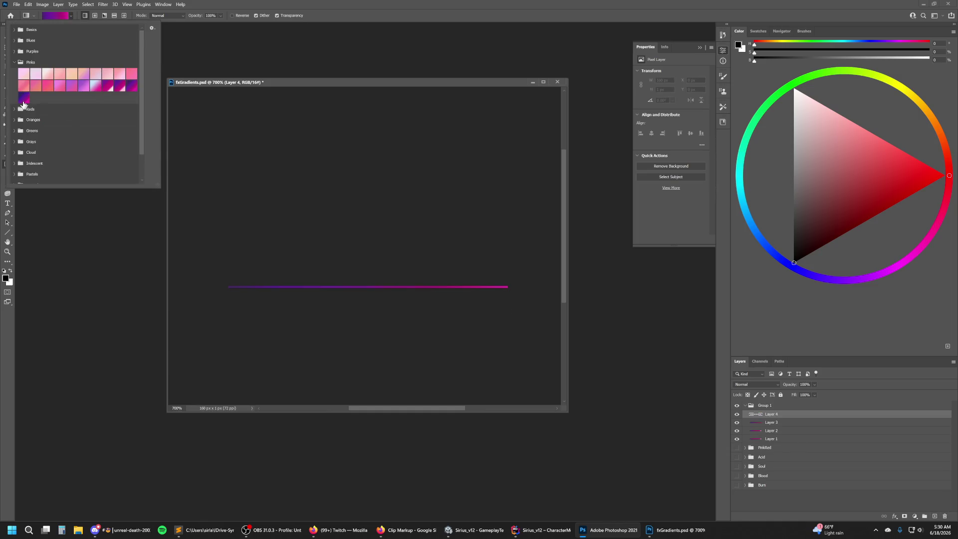
pyautogui.click(261, 293)
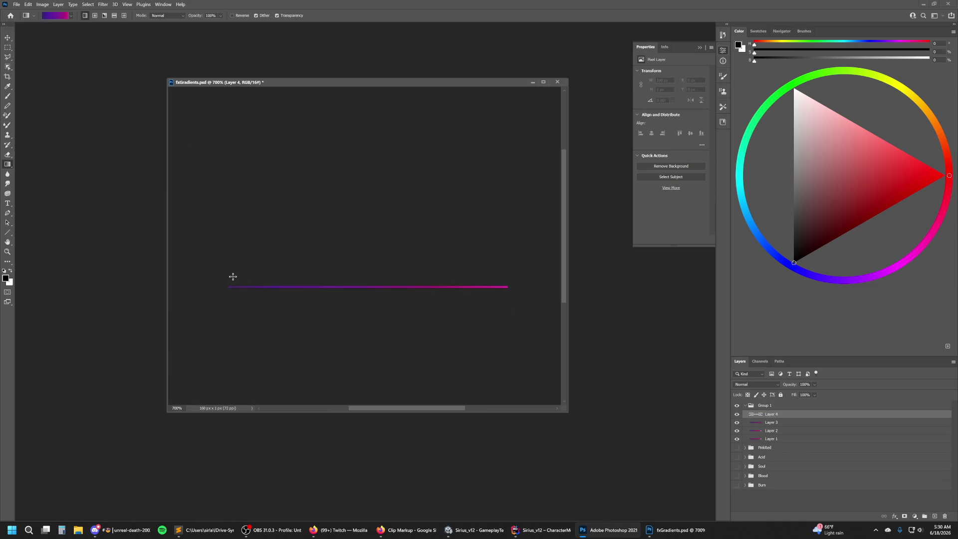
pyautogui.moveTo(228, 277); pyautogui.dragTo(509, 286)
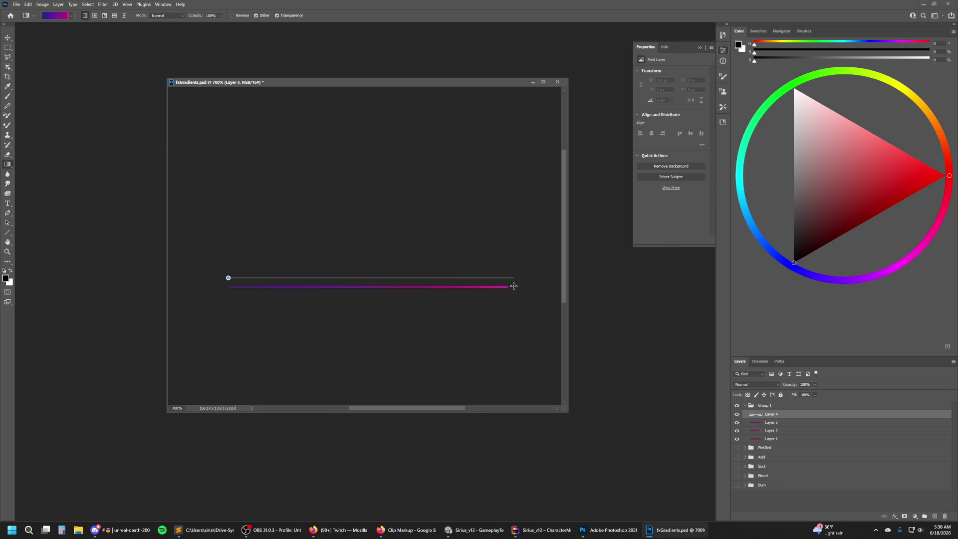
pyautogui.moveTo(508, 286); pyautogui.dragTo(508, 286)
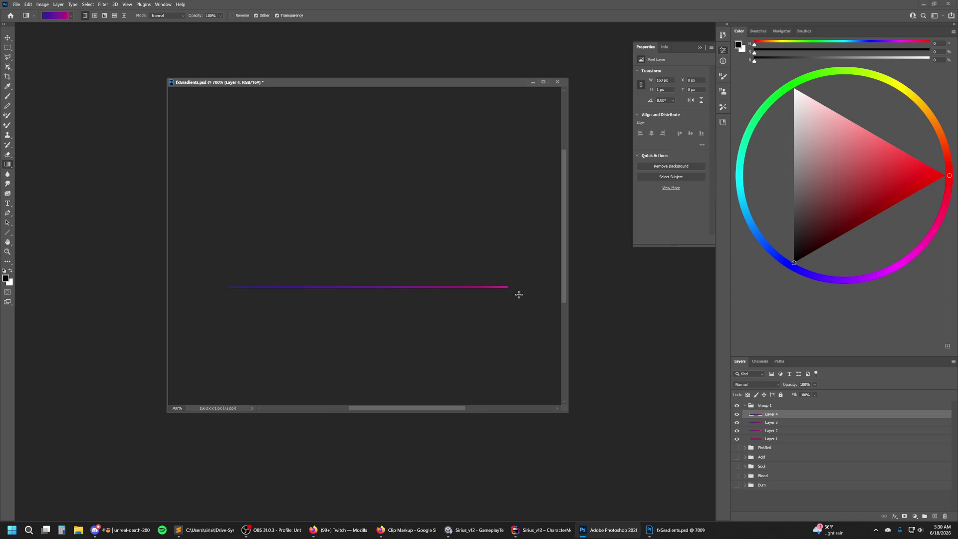
pyautogui.click(773, 406)
# Rename Group 1 to PurplePink and its first layer to PurplePink1.
pyautogui.doubleClick(770, 405)
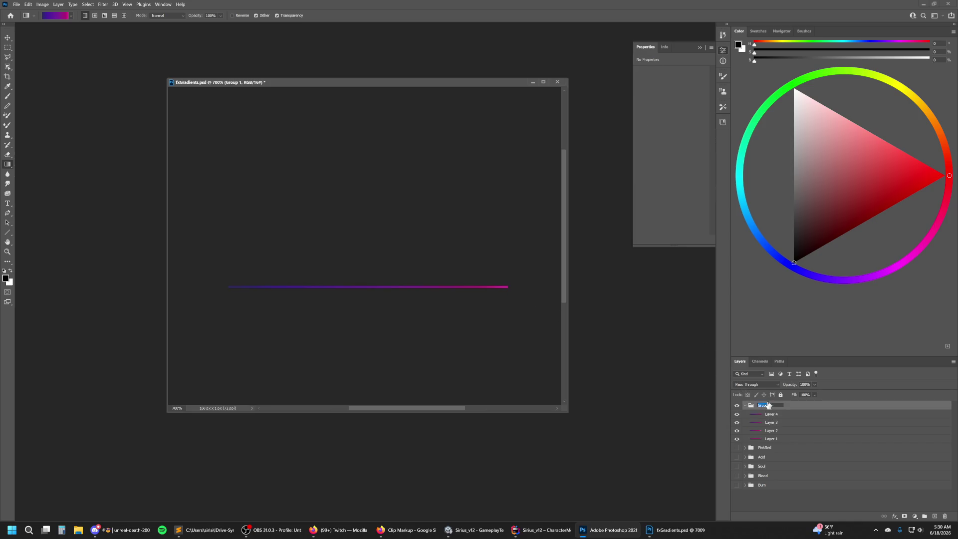
pyautogui.write('urplePink')
pyautogui.doubleClick(772, 439)
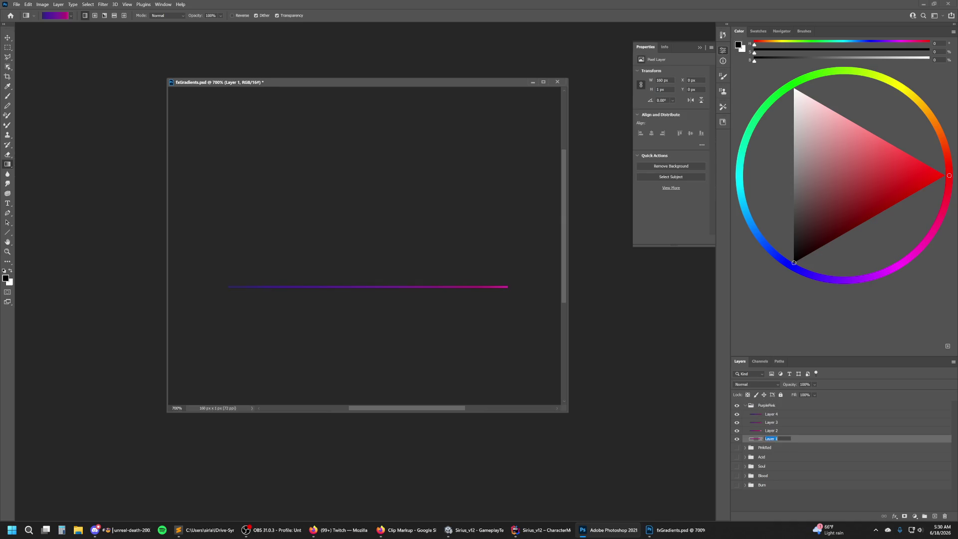
pyautogui.write('PurplePink1')
pyautogui.press('Return')
# Rename the remaining layers PurplePink2, PurplePink3 and PurplePink4.
pyautogui.doubleClick(771, 431)
pyautogui.write('Pu')
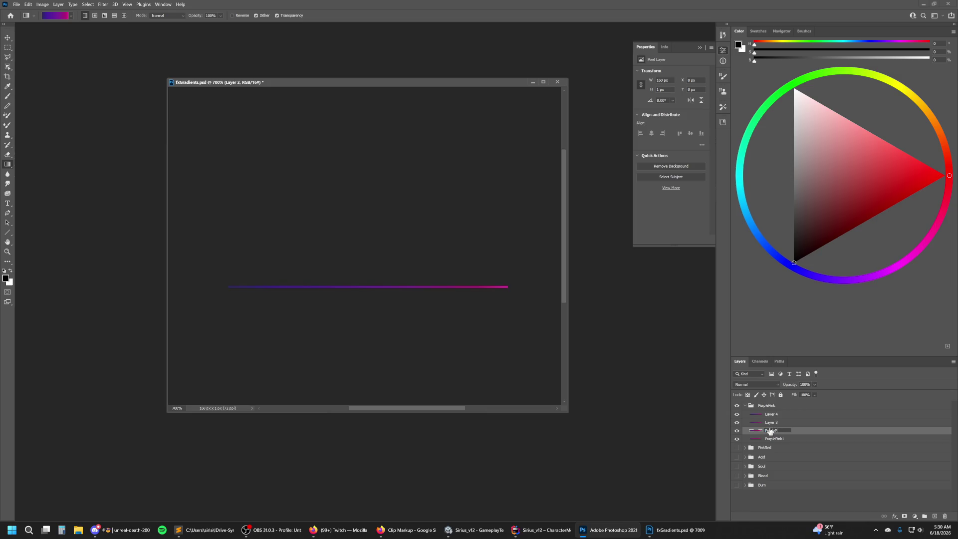
pyautogui.write('2')
pyautogui.press('Return')
pyautogui.click(777, 423)
pyautogui.write('PurplePink3')
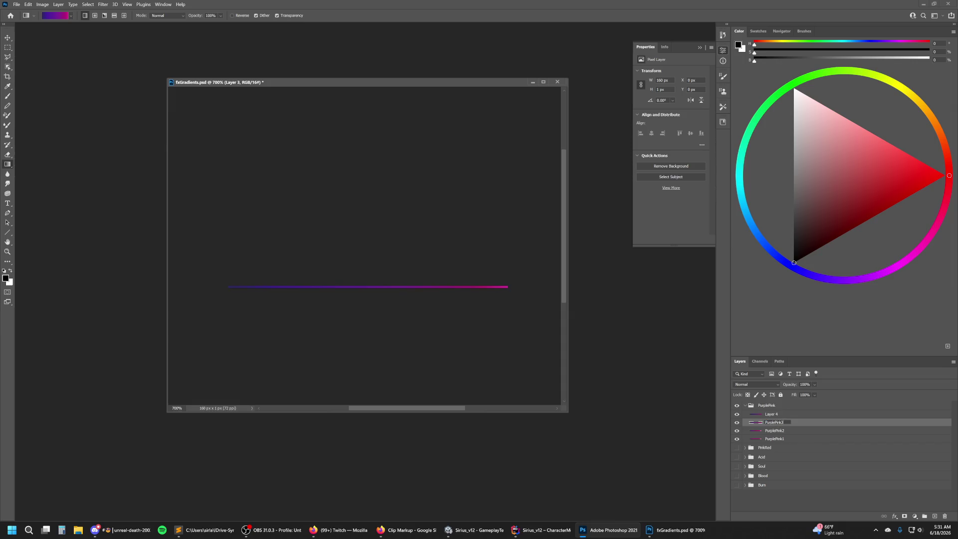
pyautogui.press('Return')
pyautogui.doubleClick(769, 415)
pyautogui.write('Pur')
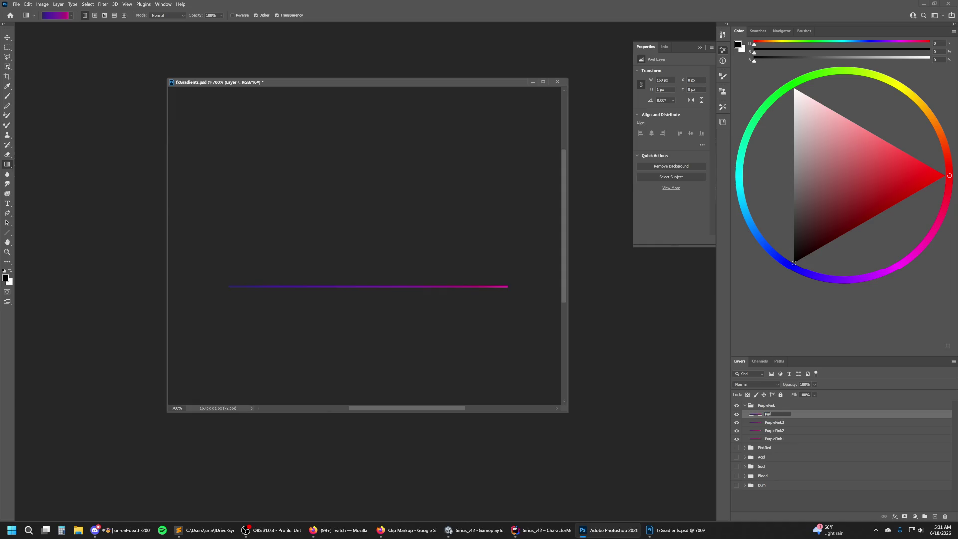
pyautogui.write('4')
pyautogui.press('Return')
# Save the file with Ctrl+S, collapse and hide the PurplePink group, and add a new layer.
pyautogui.hotkey('ctrl', 's')
pyautogui.click(738, 405)
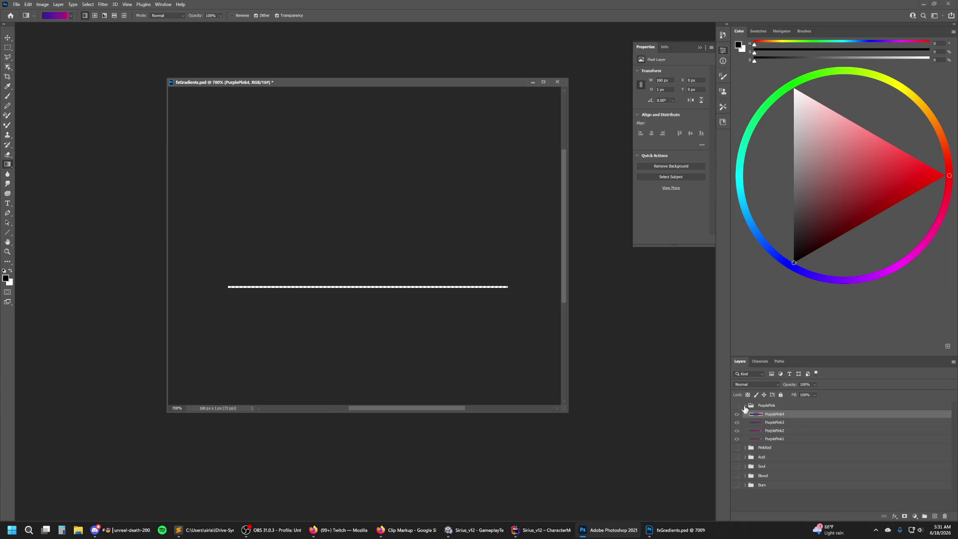
pyautogui.click(934, 516)
# Group the new layer and fill it with a blue-purple gradient from the Purples presets.
pyautogui.hotkey('ctrl', 'g')
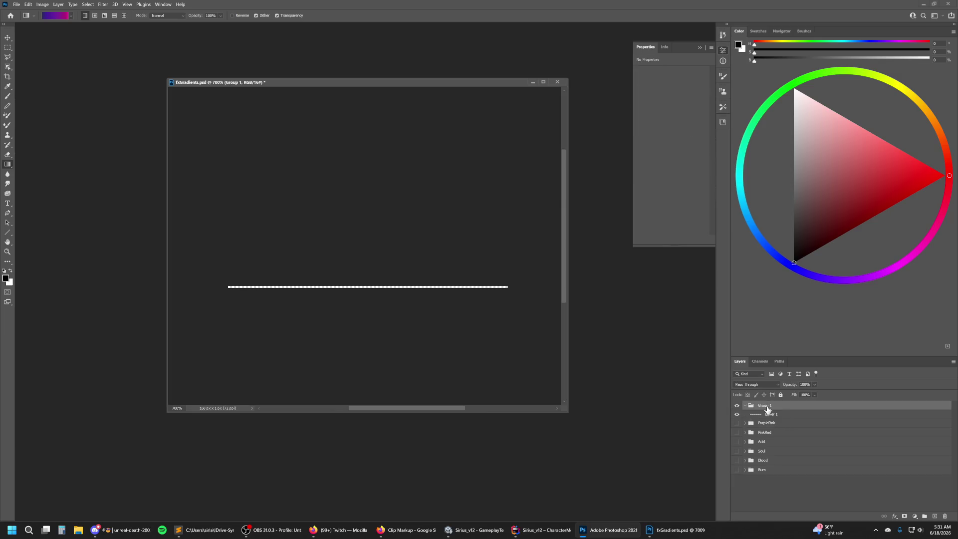
pyautogui.click(772, 415)
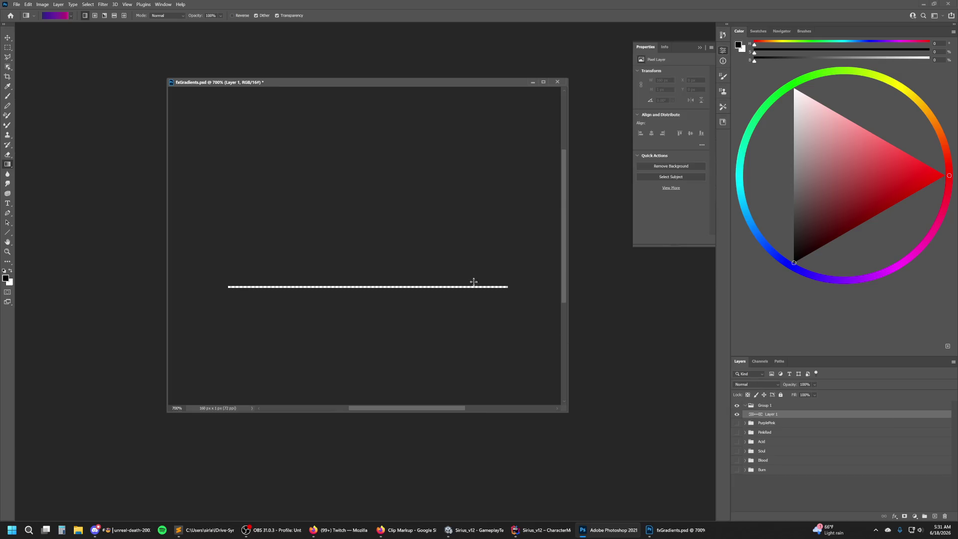
pyautogui.click(72, 16)
pyautogui.click(14, 51)
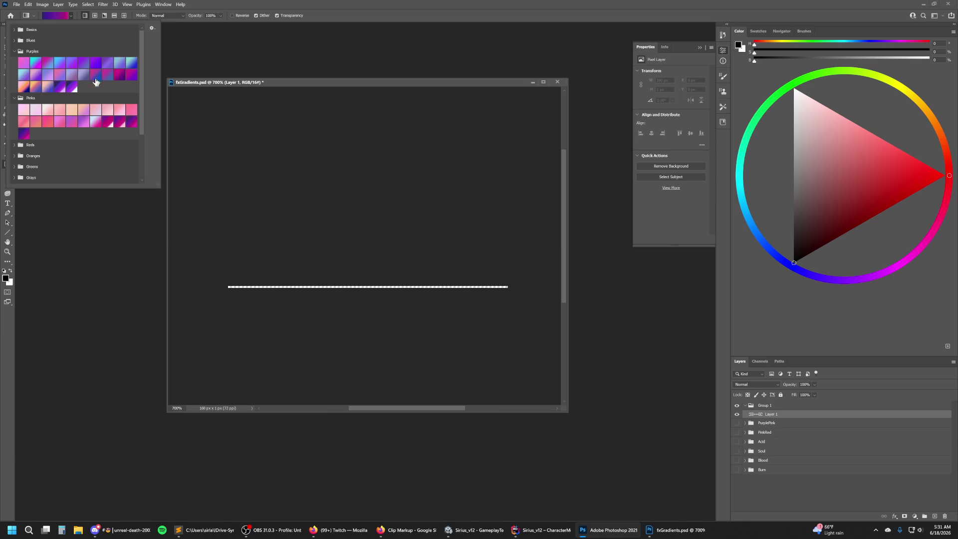
pyautogui.click(61, 89)
pyautogui.click(74, 17)
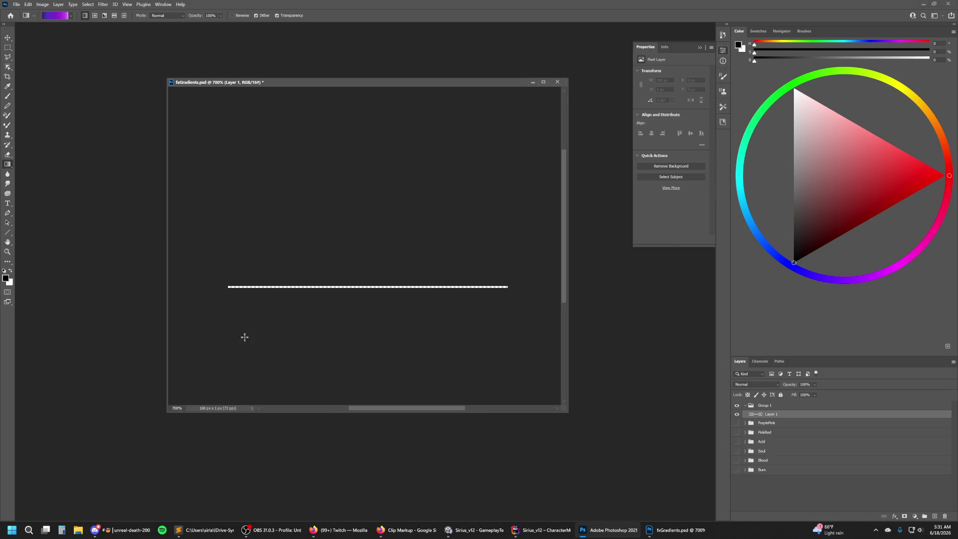
pyautogui.moveTo(227, 285); pyautogui.dragTo(506, 283)
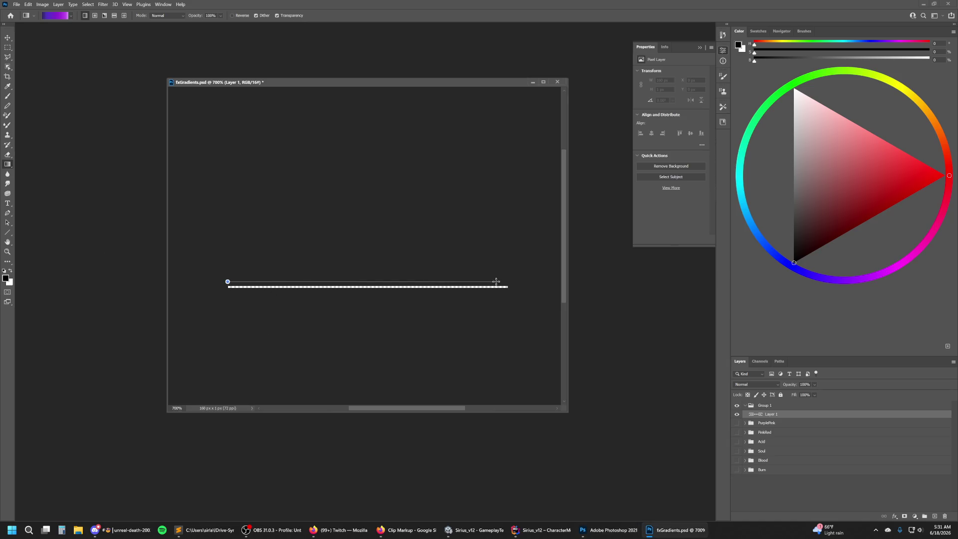
pyautogui.moveTo(508, 283); pyautogui.dragTo(507, 283)
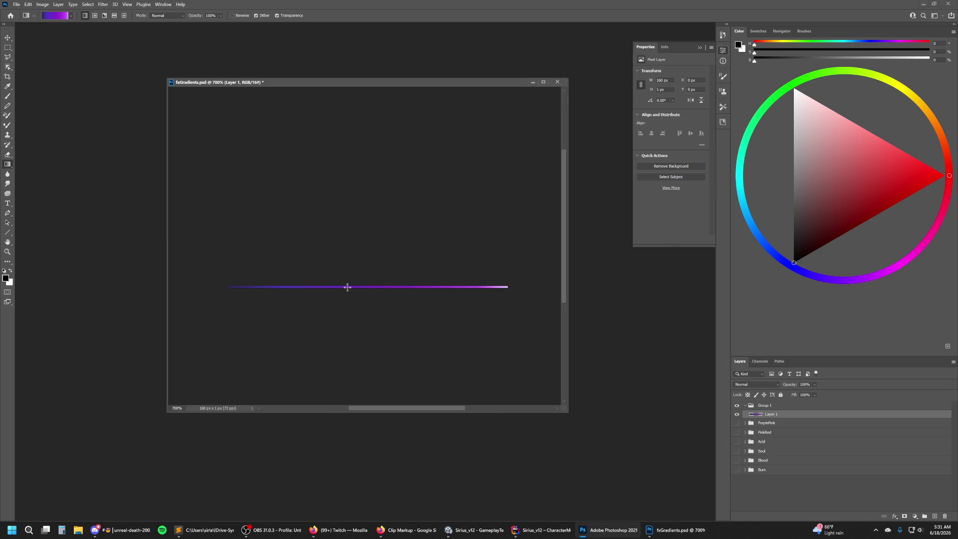
# Add Layer 2 and draw a purple-to-white preset gradient along the strip.
pyautogui.click(935, 516)
pyautogui.click(70, 16)
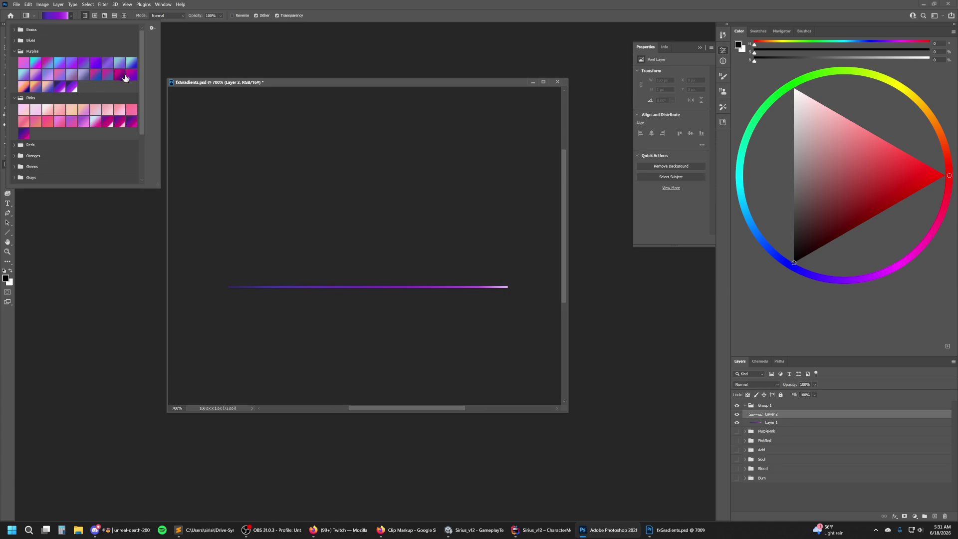
pyautogui.click(72, 88)
pyautogui.click(228, 279)
pyautogui.moveTo(228, 278); pyautogui.dragTo(507, 280)
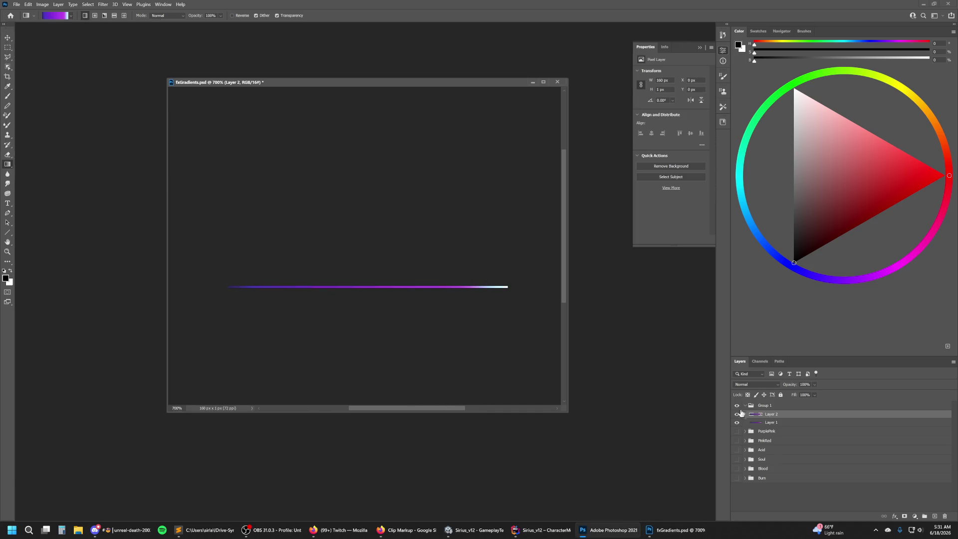
# Rename the two layers BluePurple1 and BluePurpleTeal1.
pyautogui.click(778, 422)
pyautogui.doubleClick(771, 423)
pyautogui.write('B')
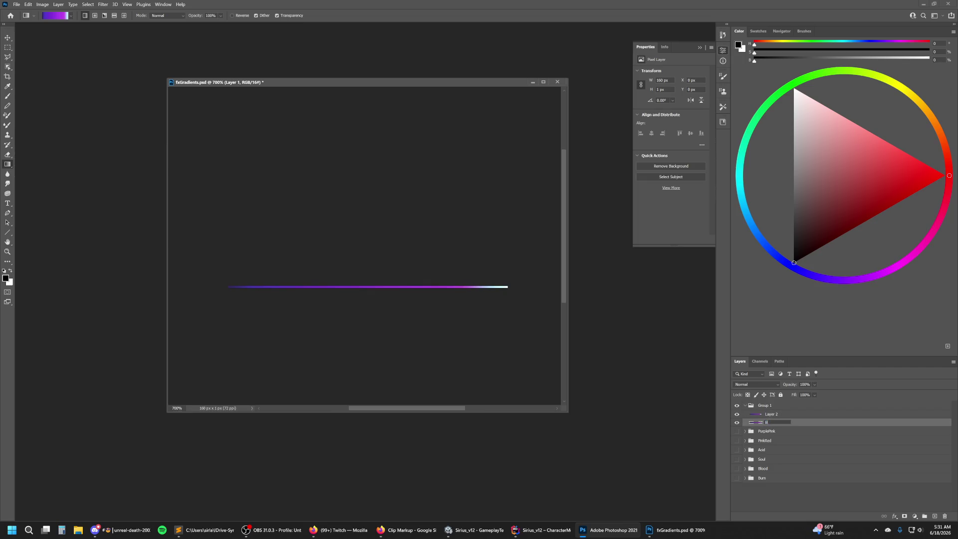
pyautogui.write('1')
pyautogui.hotkey('shift', 'Tab')
pyautogui.hotkey('ctrl', 'v')
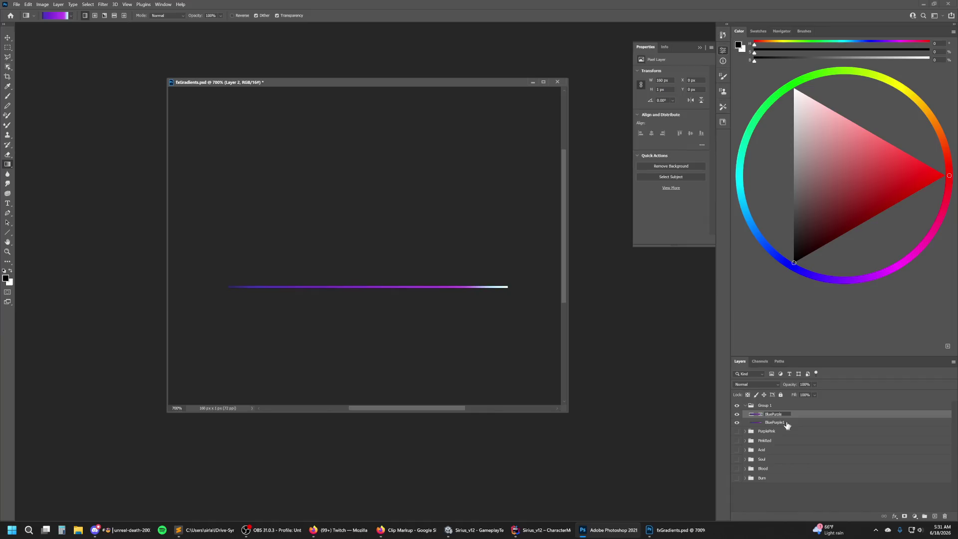
pyautogui.write('Teal1')
pyautogui.press('Return')
pyautogui.click(59, 17)
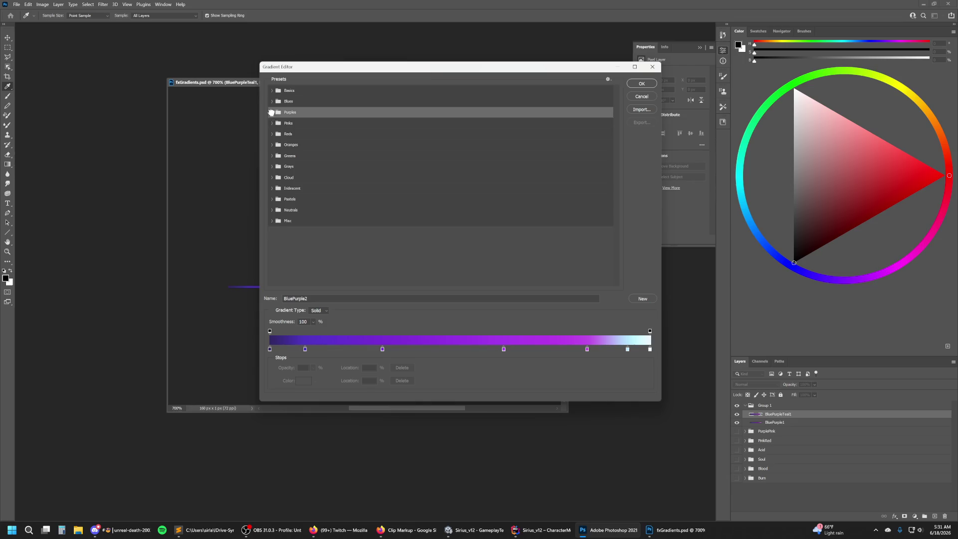
# Rearrange the gradient's colour stops, placing purple stops at 17 and 45 and pink at 71.
pyautogui.click(272, 113)
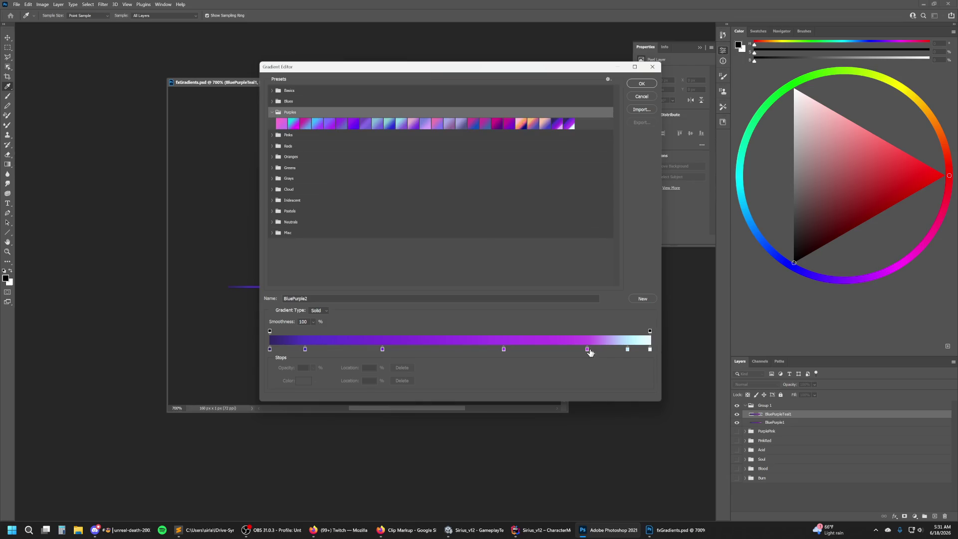
pyautogui.moveTo(587, 349); pyautogui.dragTo(460, 349)
pyautogui.moveTo(382, 349); pyautogui.dragTo(344, 349)
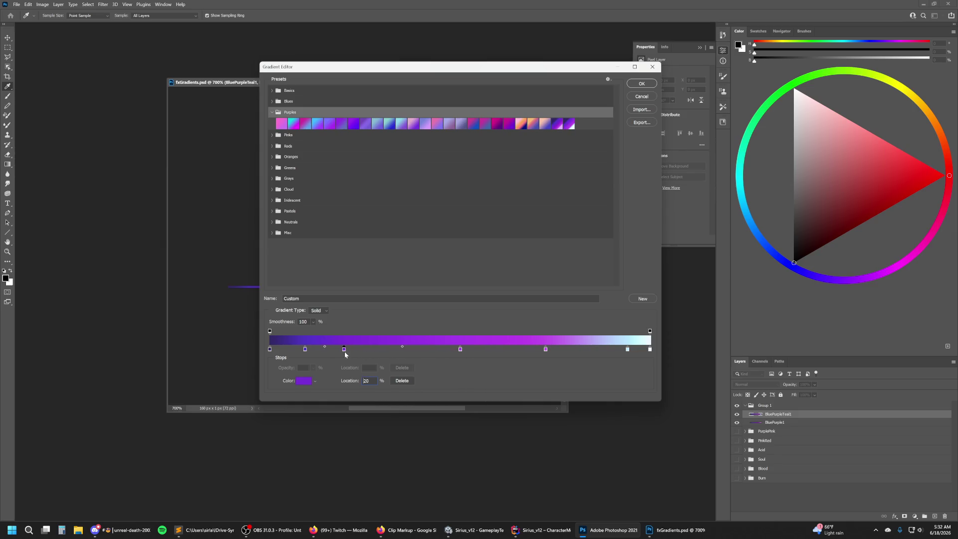
pyautogui.moveTo(270, 349)
pyautogui.mouseDown()
pyautogui.moveTo(299, 358)
pyautogui.moveTo(264, 352)
pyautogui.mouseUp()
pyautogui.moveTo(627, 354); pyautogui.dragTo(617, 397)
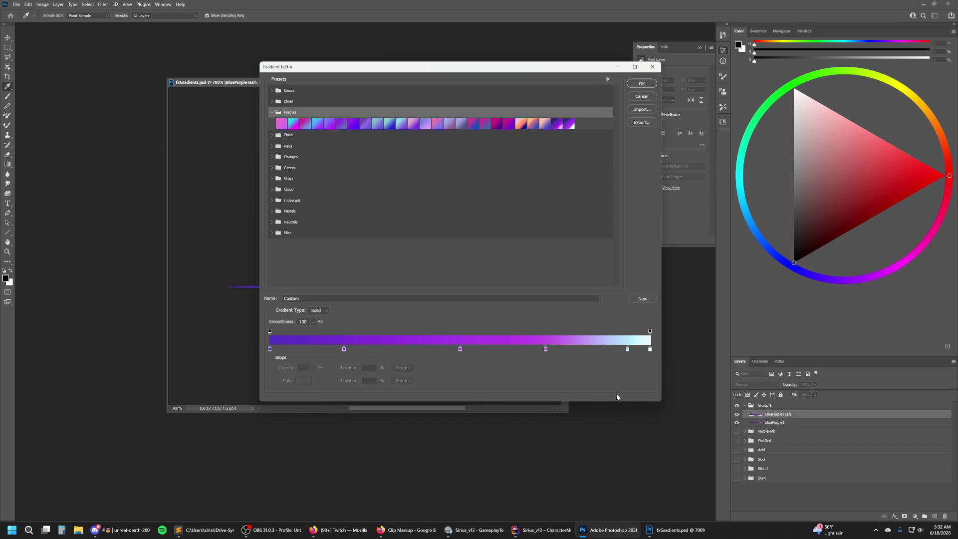
pyautogui.moveTo(628, 349); pyautogui.dragTo(612, 349)
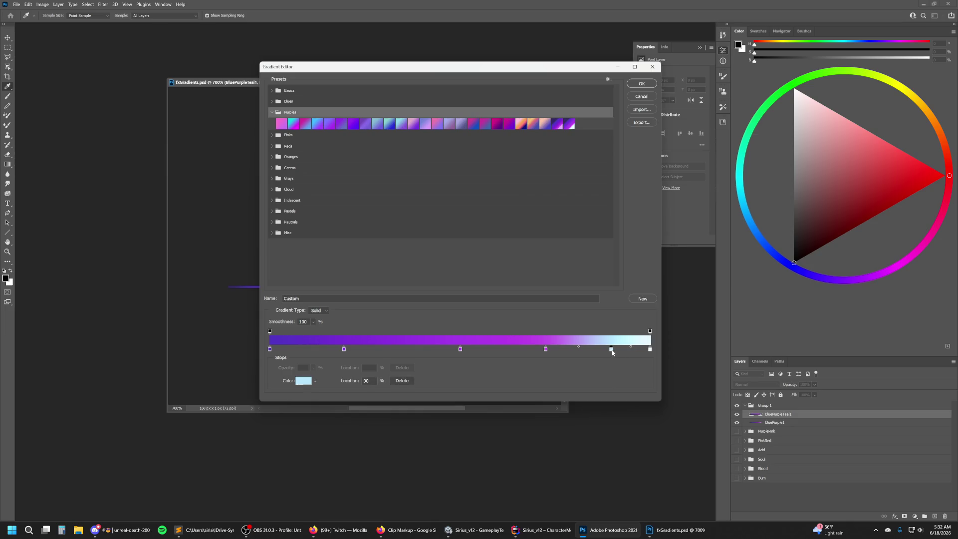
pyautogui.moveTo(545, 349); pyautogui.dragTo(541, 349)
pyautogui.moveTo(460, 350); pyautogui.dragTo(442, 349)
pyautogui.moveTo(344, 349); pyautogui.dragTo(335, 350)
# Name the gradient ButterflyPea, save it as a new preset, and add an empty layer.
pyautogui.hotkey('ctrl', 'a')
pyautogui.write('B')
pyautogui.write('pe')
pyautogui.click(640, 299)
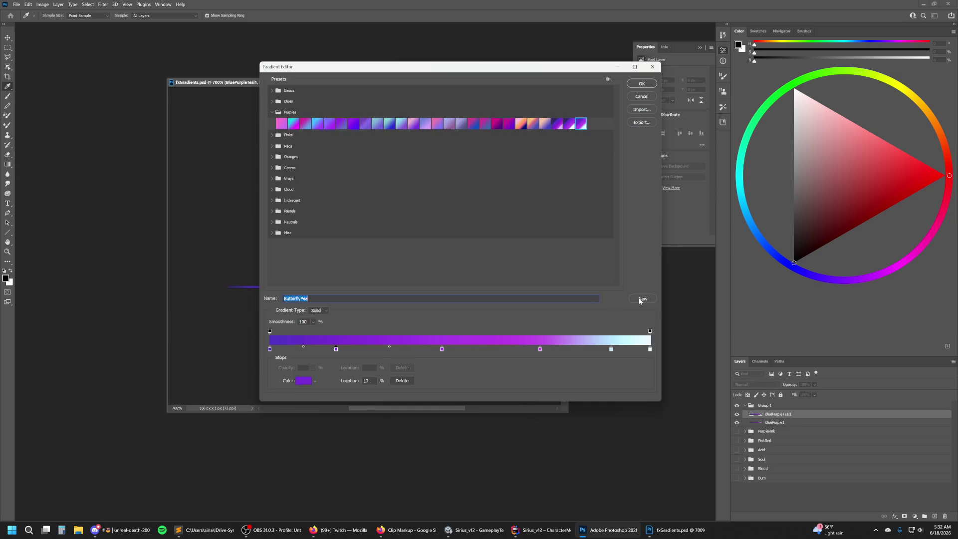
pyautogui.click(640, 84)
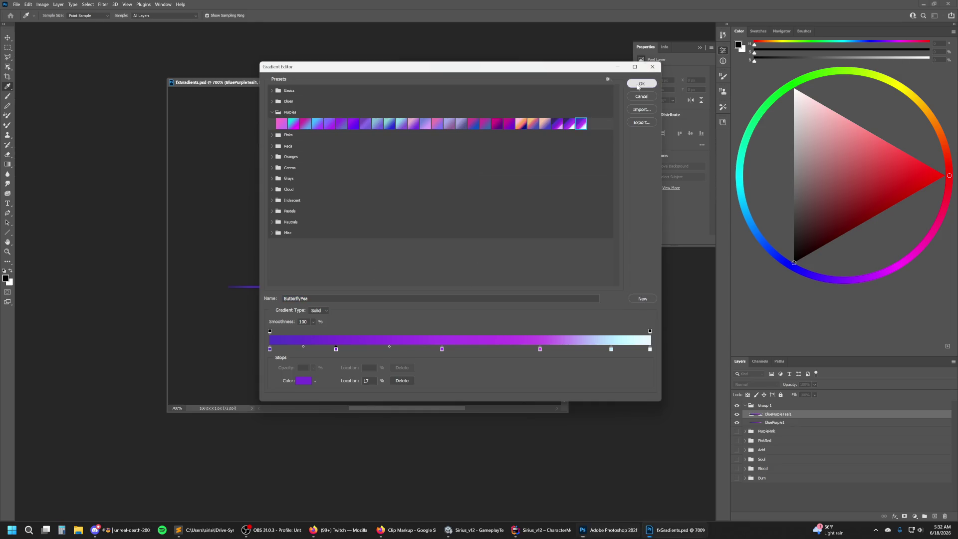
pyautogui.click(935, 517)
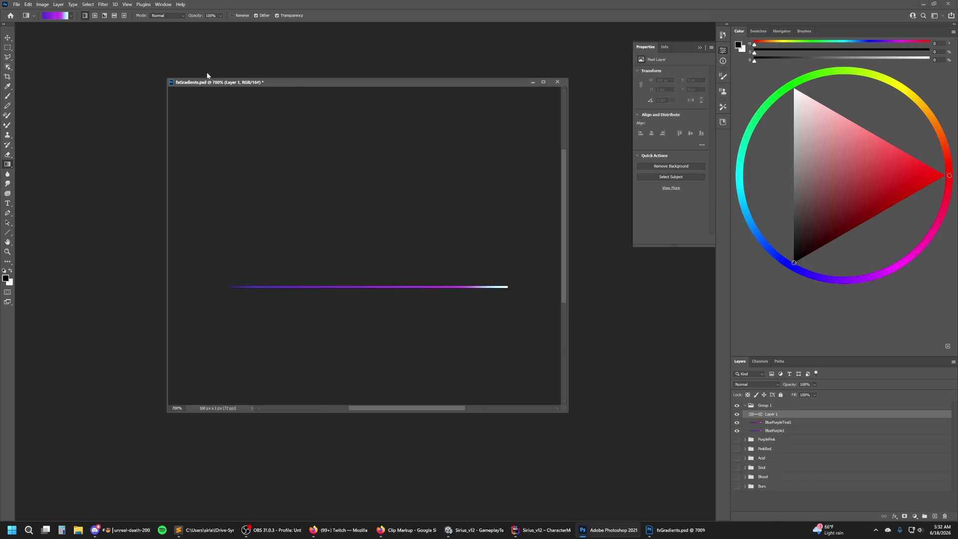
# Paint the purple gradient strip on the new layer and name it BluePurpleTeal2.
pyautogui.click(72, 15)
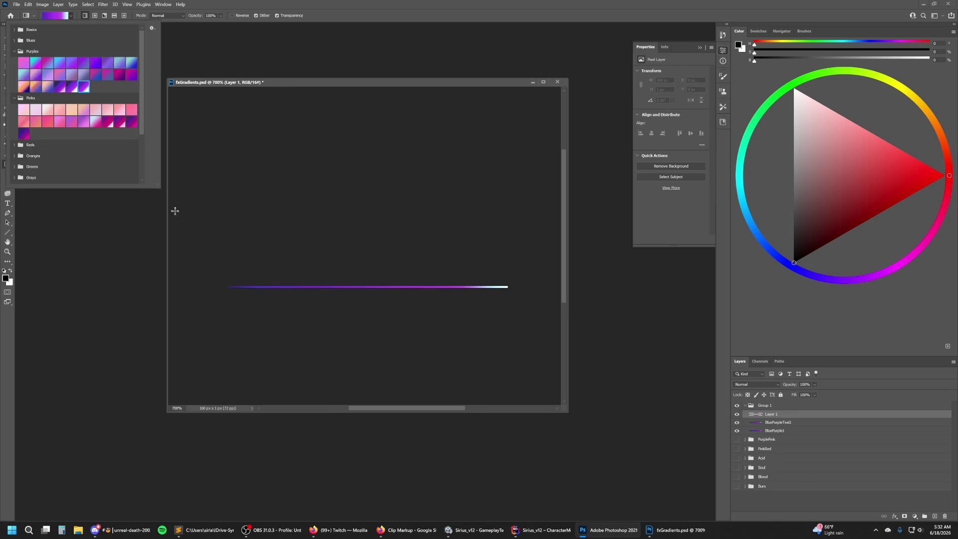
pyautogui.click(226, 284)
pyautogui.moveTo(226, 285); pyautogui.dragTo(507, 287)
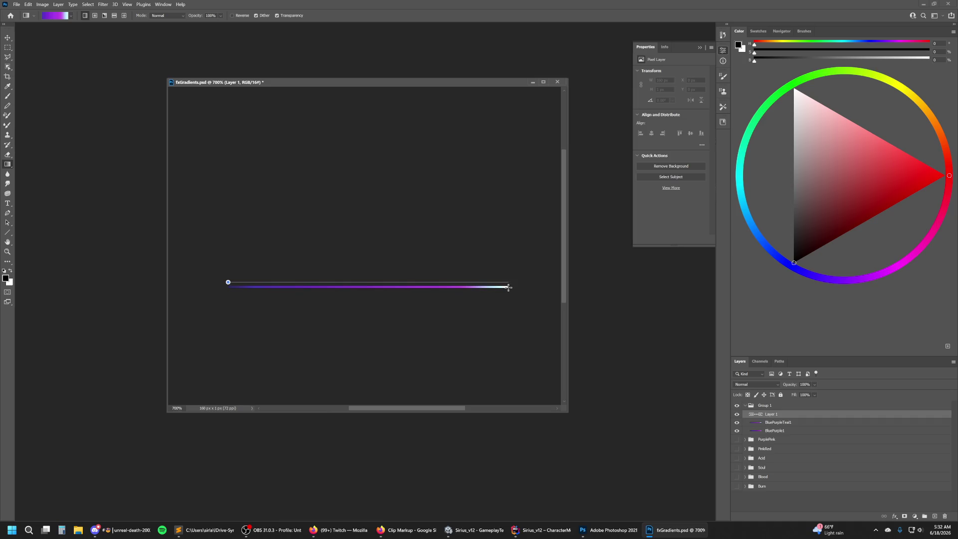
pyautogui.doubleClick(776, 415)
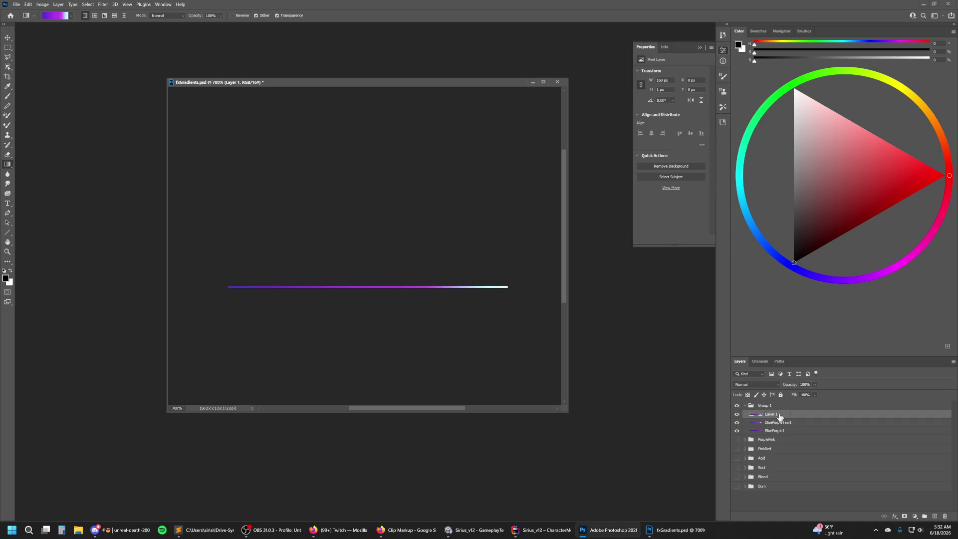
pyautogui.write('BluePurpl')
pyautogui.write('eTeal2')
pyautogui.press('Return')
# Rename BluePurpleTeal1 to BluePurple2 and BluePurpleTeal2 to BluePurple3.
pyautogui.doubleClick(794, 423)
pyautogui.click(796, 427)
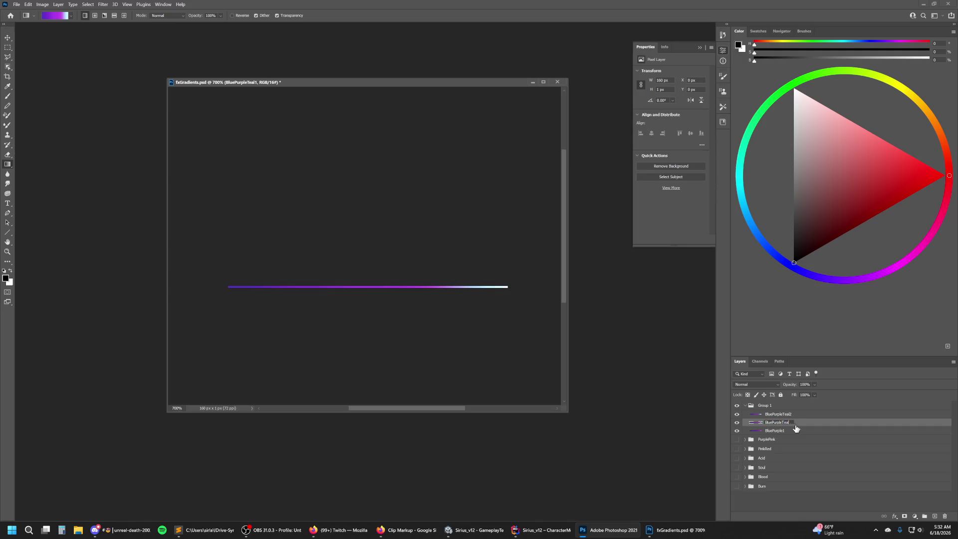
pyautogui.press('BackSpace')
pyautogui.write('2')
pyautogui.press('Return')
pyautogui.doubleClick(805, 416)
pyautogui.click(811, 421)
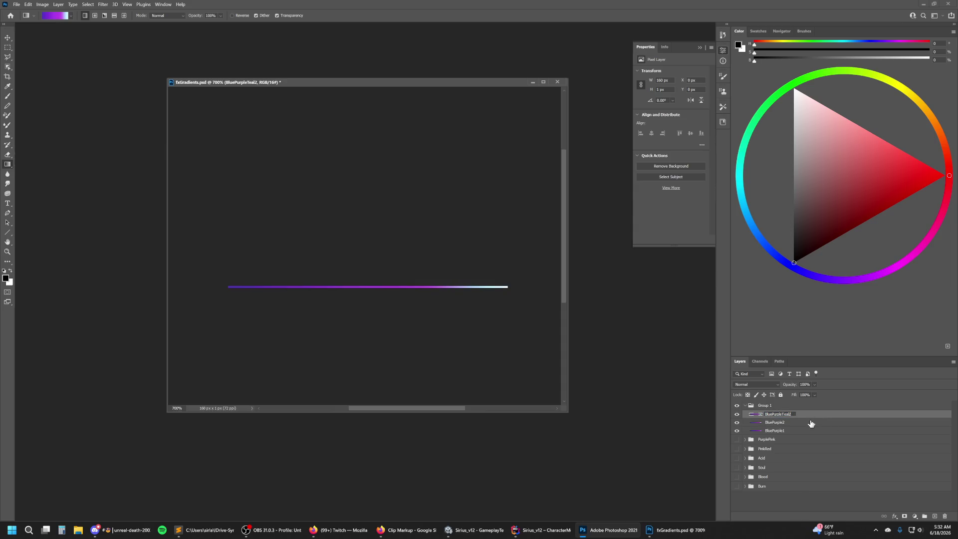
pyautogui.write('3')
pyautogui.press('Return')
pyautogui.click(55, 18)
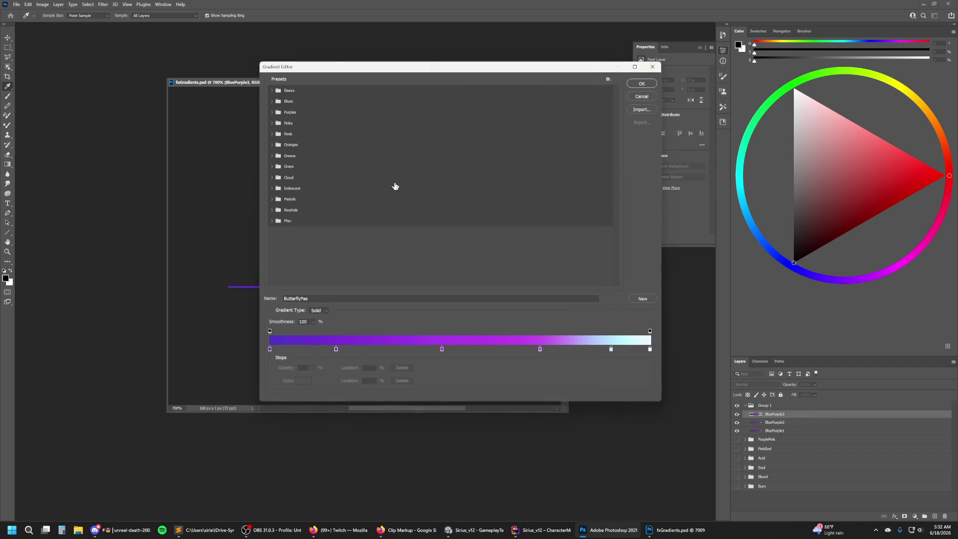
# Load the BluePurple preset and give its end stop a lighter lavender colour.
pyautogui.click(273, 112)
pyautogui.click(556, 123)
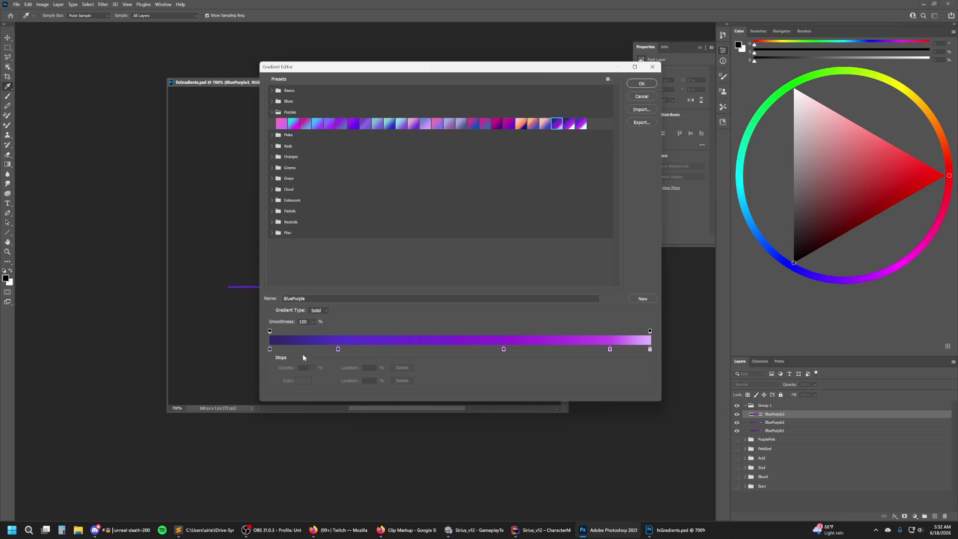
pyautogui.click(650, 349)
pyautogui.doubleClick(649, 349)
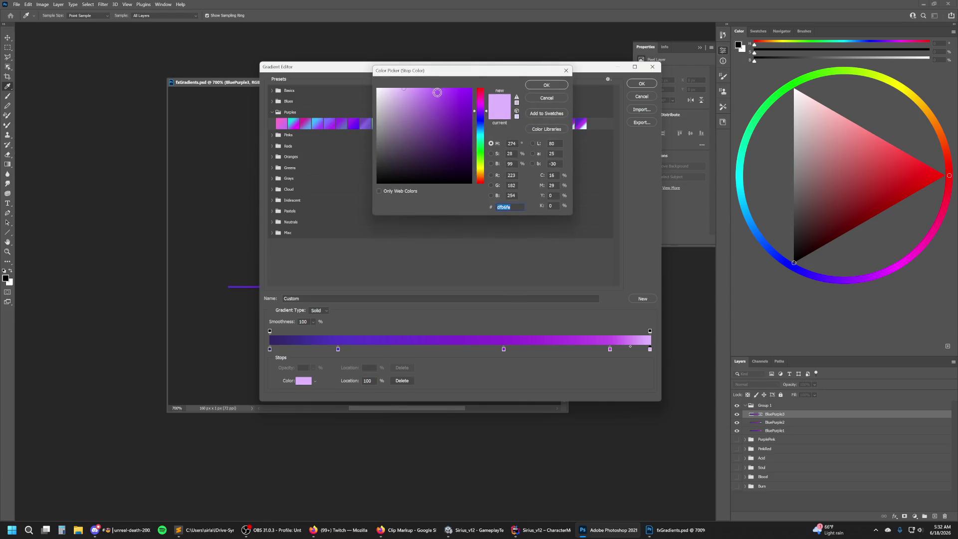
pyautogui.click(414, 88)
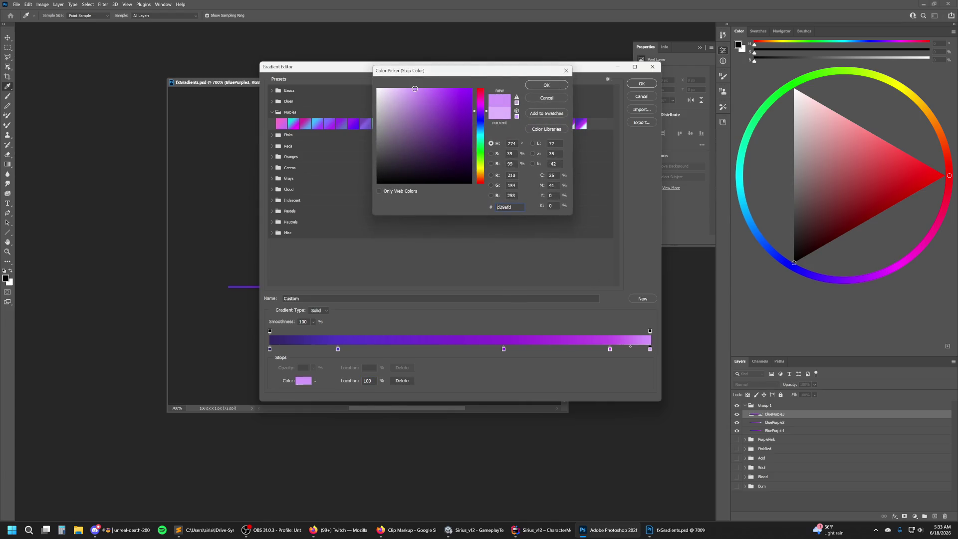
pyautogui.click(546, 85)
# Move stops to 91%, 25% and 68%, and set the first midpoint to 25%.
pyautogui.moveTo(611, 349); pyautogui.dragTo(615, 350)
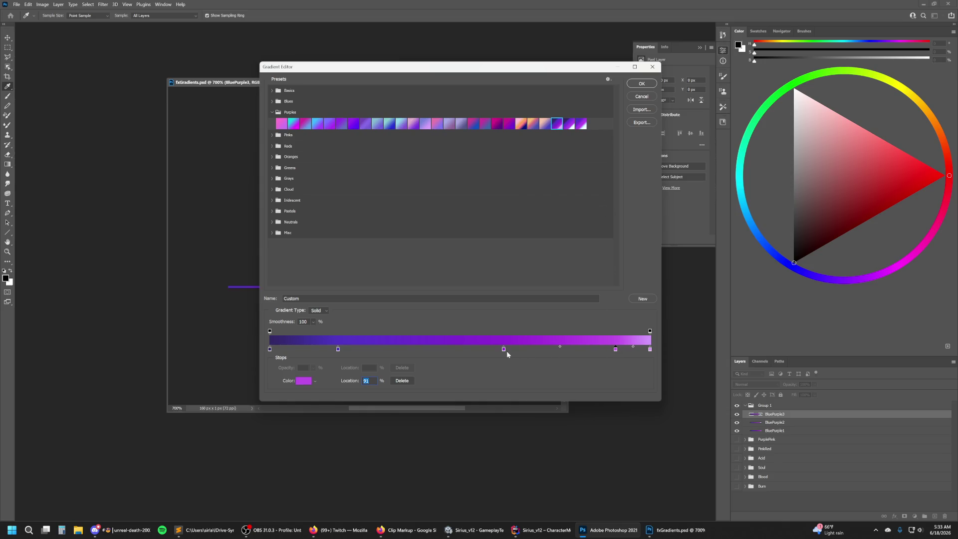
pyautogui.moveTo(337, 349); pyautogui.dragTo(364, 349)
pyautogui.moveTo(514, 353); pyautogui.dragTo(531, 353)
pyautogui.click(269, 350)
pyautogui.moveTo(319, 346); pyautogui.dragTo(312, 348)
pyautogui.moveTo(295, 346); pyautogui.dragTo(293, 347)
# Colour the 25% stop #4d33c1 and shift the start stop's hue toward blue.
pyautogui.click(364, 350)
pyautogui.click(304, 382)
pyautogui.write('4d33c1')
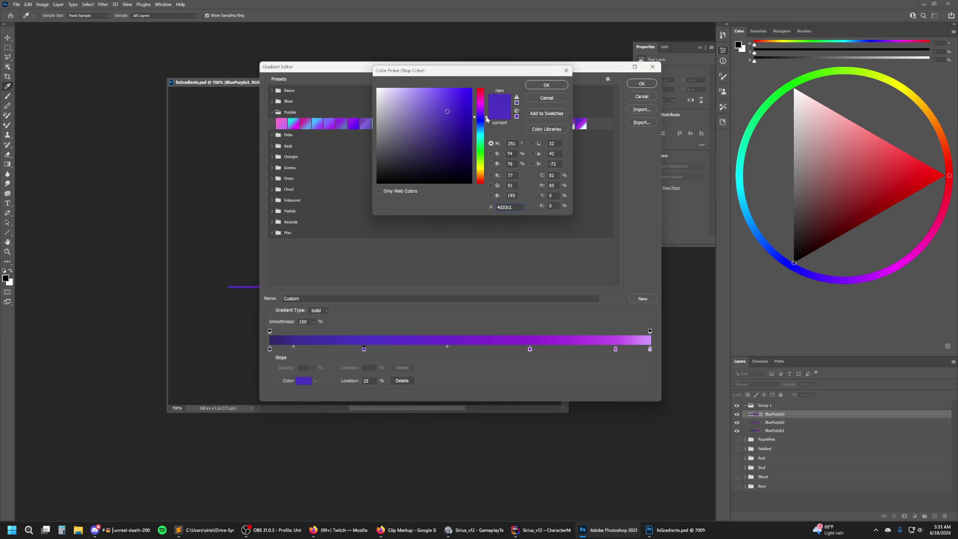
pyautogui.moveTo(488, 118); pyautogui.dragTo(488, 119)
pyautogui.click(546, 84)
pyautogui.click(270, 349)
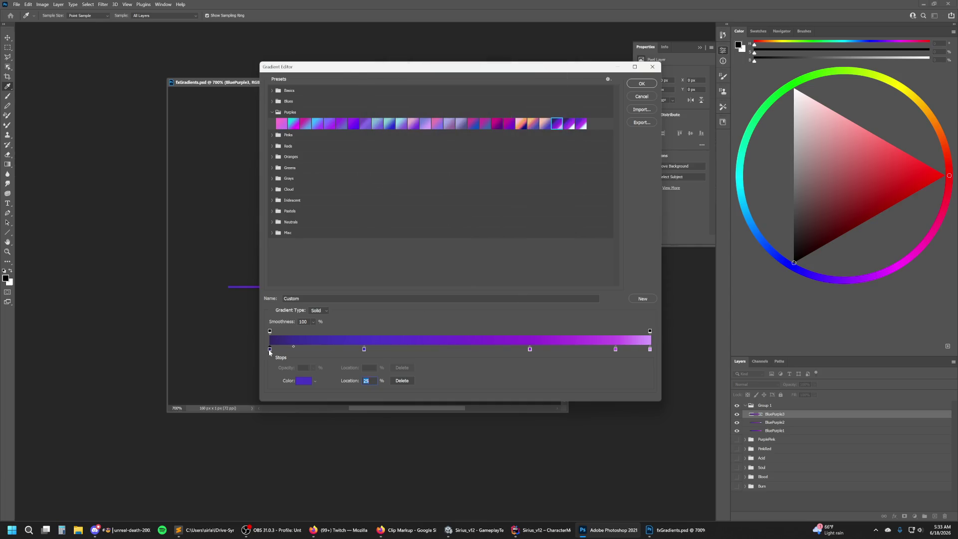
pyautogui.click(304, 381)
pyautogui.click(488, 118)
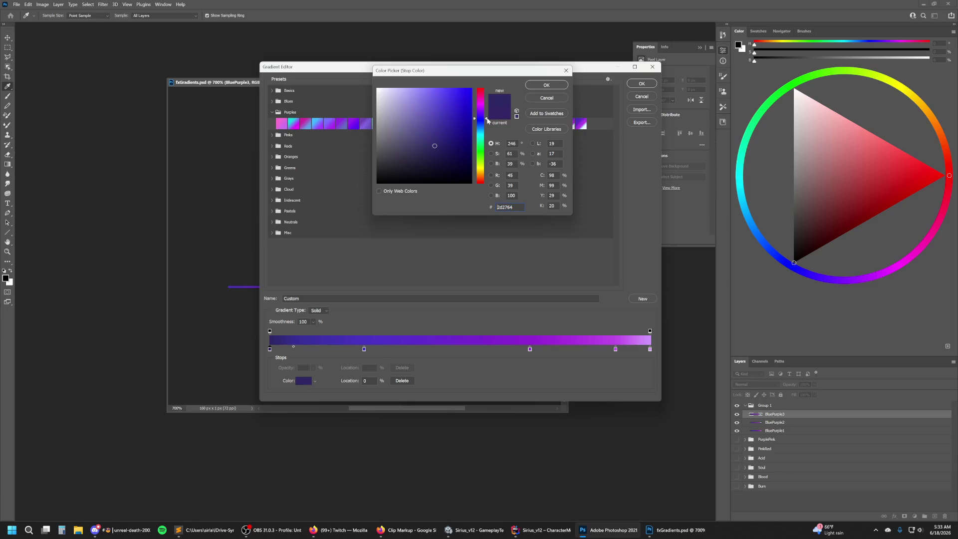
pyautogui.click(547, 85)
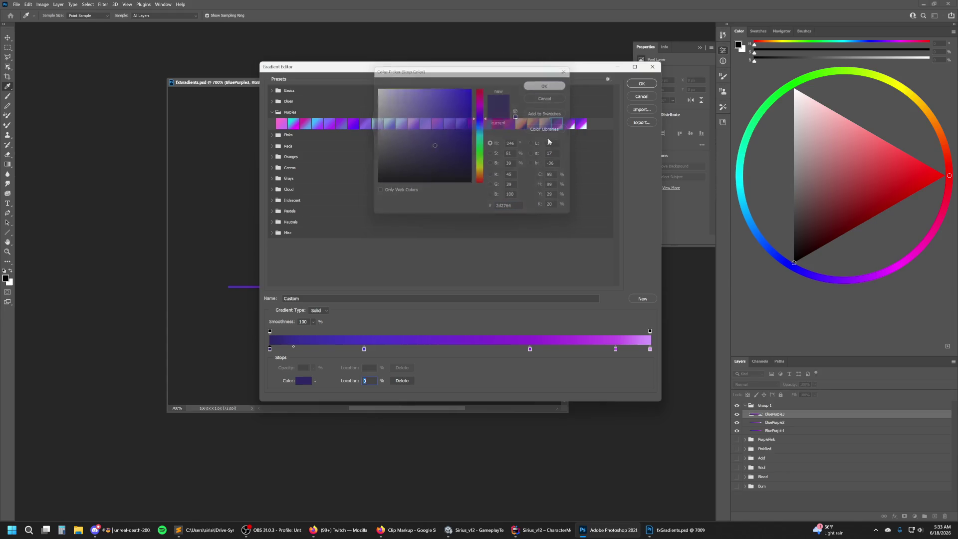
# Shift the 68% stop toward violet and 91% stop toward pink, then save as BluePurple4.
pyautogui.click(530, 349)
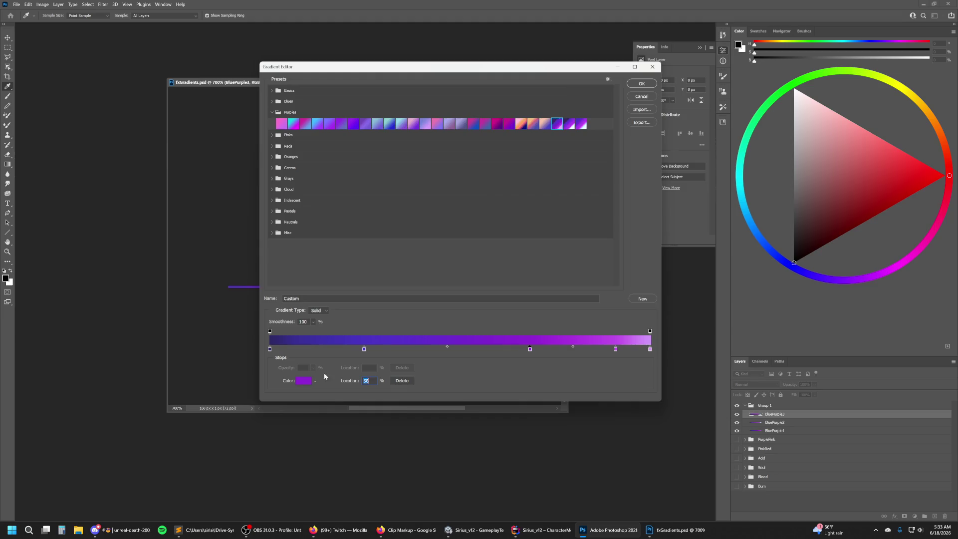
pyautogui.click(308, 382)
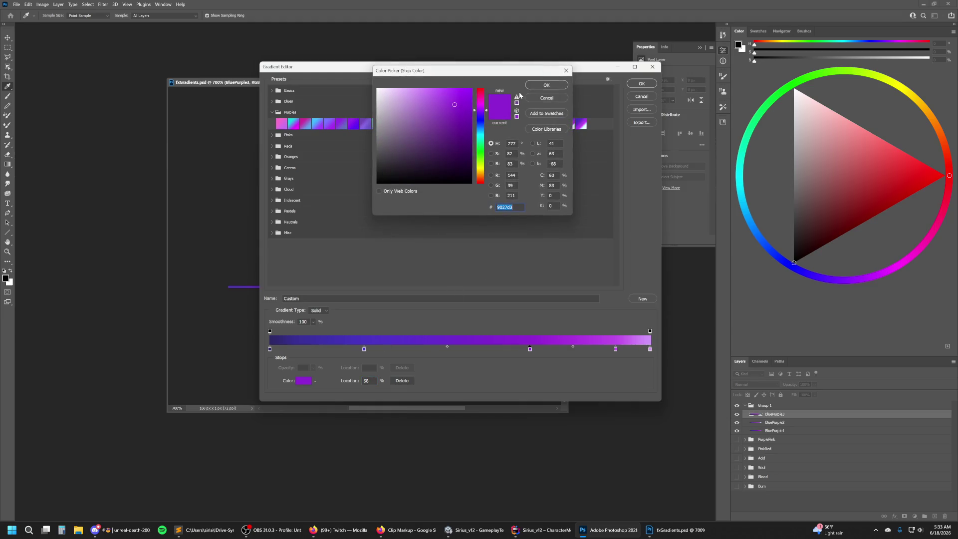
pyautogui.click(488, 114)
pyautogui.moveTo(487, 111); pyautogui.dragTo(488, 113)
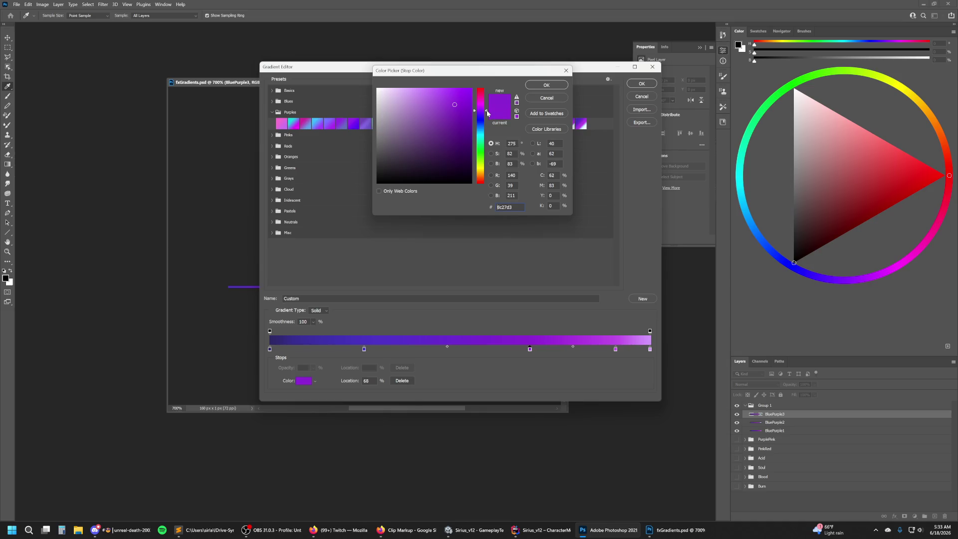
pyautogui.click(540, 85)
pyautogui.click(616, 349)
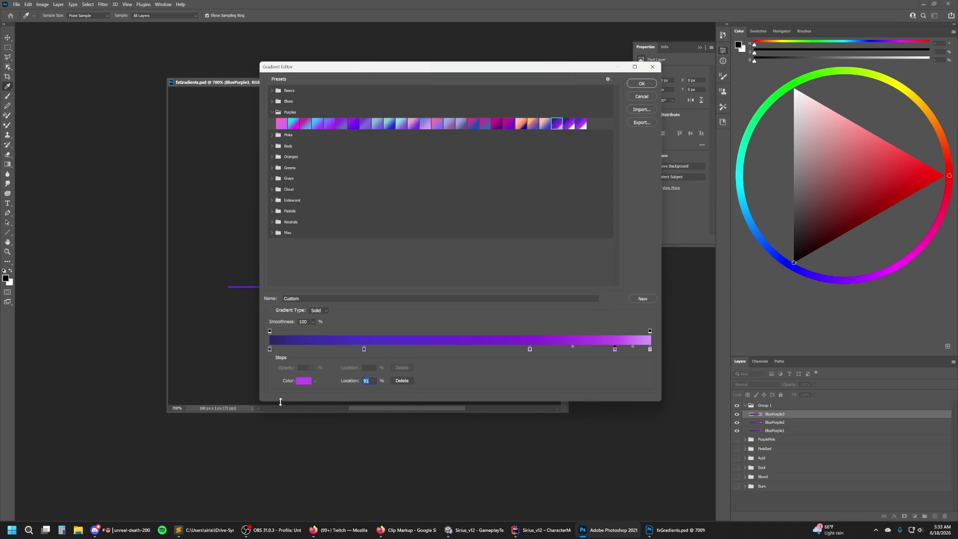
pyautogui.click(303, 381)
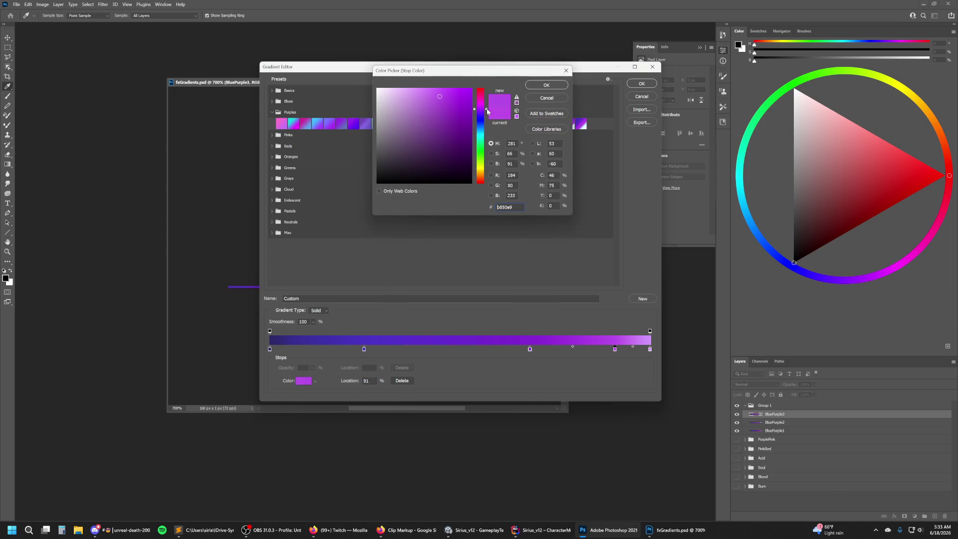
pyautogui.moveTo(488, 112); pyautogui.dragTo(487, 108)
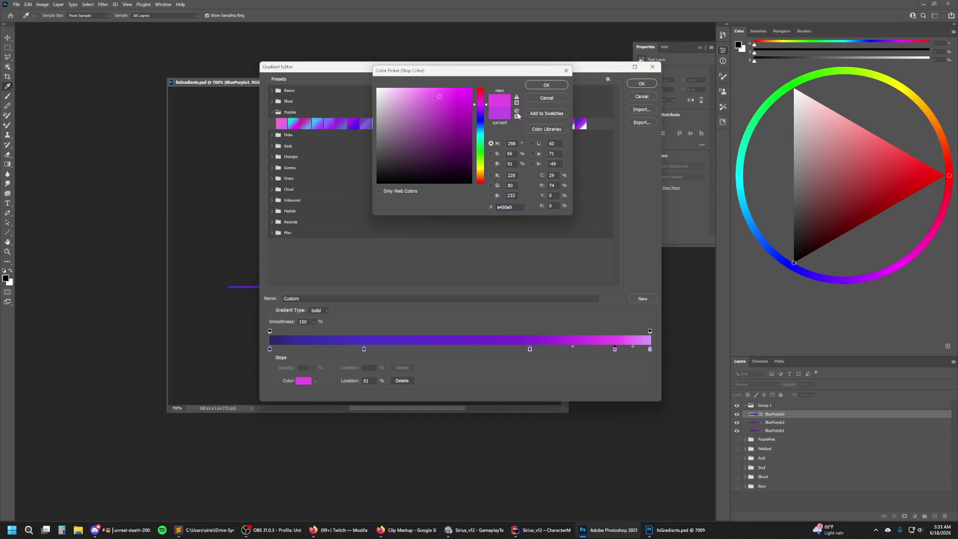
pyautogui.click(540, 85)
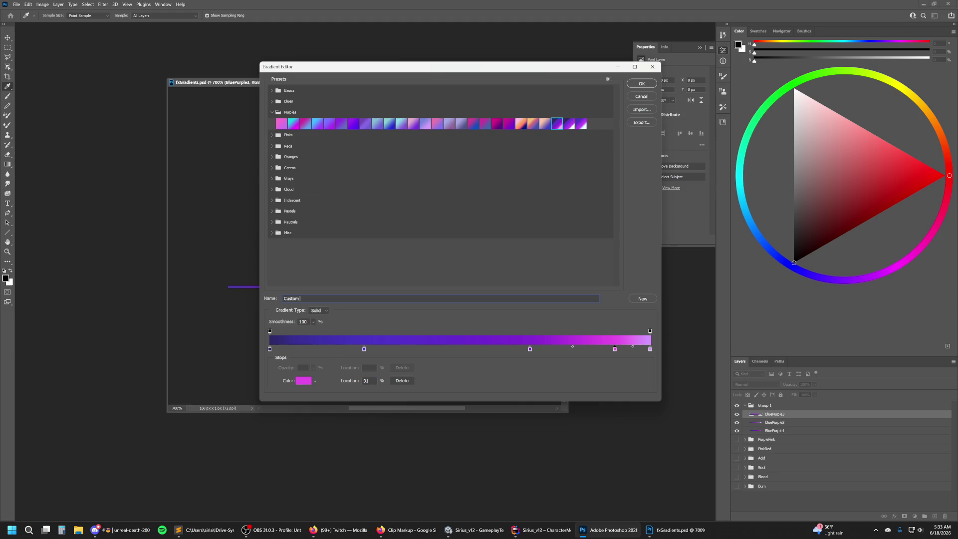
pyautogui.press('BackSpace')
pyautogui.press('BackSpace')
pyautogui.press('BackSpace')
pyautogui.click(643, 299)
# Close the Gradient Editor, paint the new preset along the strip, then undo and redo.
pyautogui.click(649, 85)
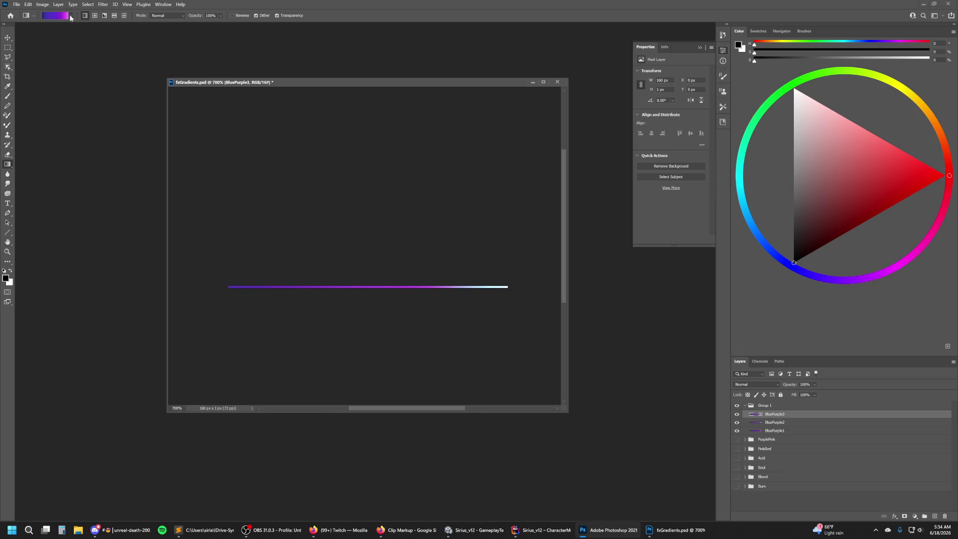
pyautogui.click(70, 15)
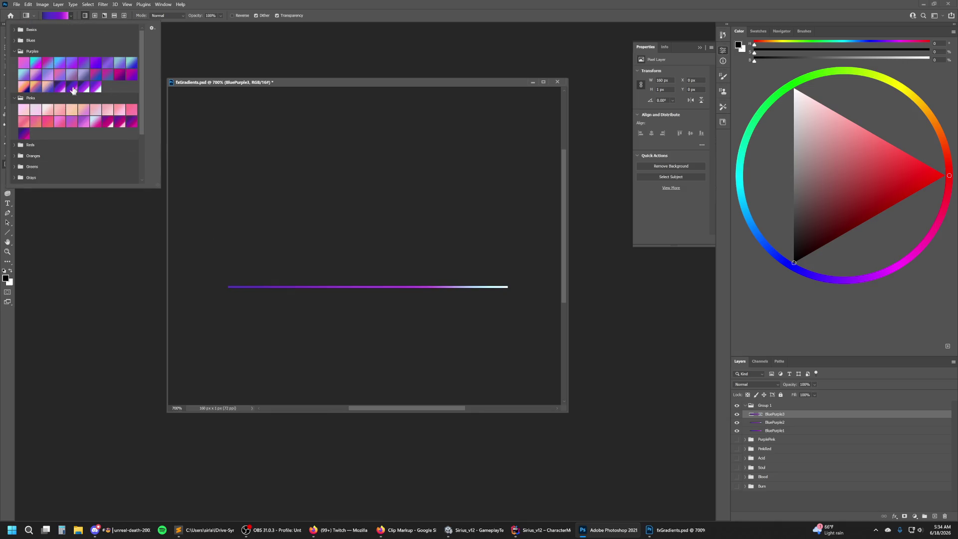
pyautogui.click(230, 284)
pyautogui.moveTo(229, 282); pyautogui.dragTo(508, 285)
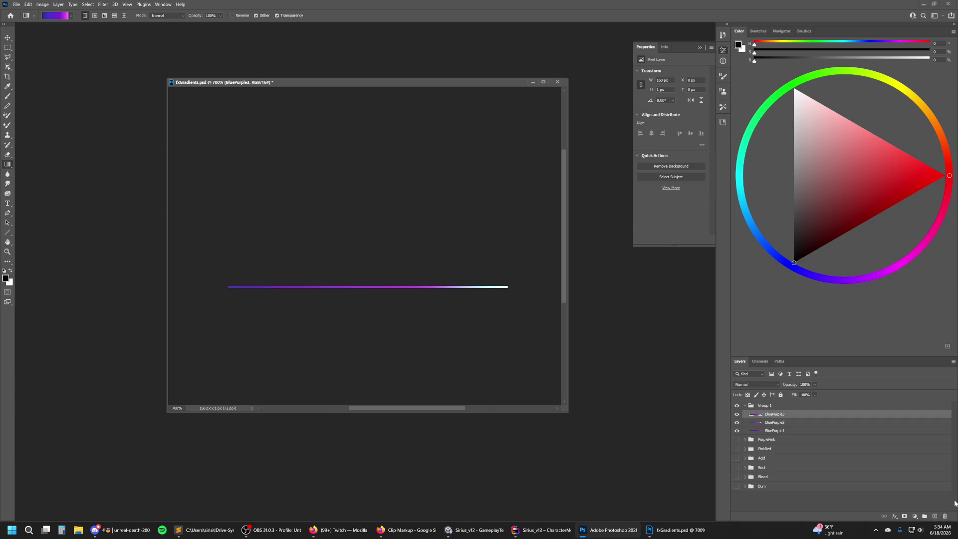
pyautogui.hotkey('ctrl', 'z')
pyautogui.hotkey('ctrl', 'shift', 'z')
# Add a new layer with the purple-to-pink gradient strip and name it BluePurple4.
pyautogui.click(933, 516)
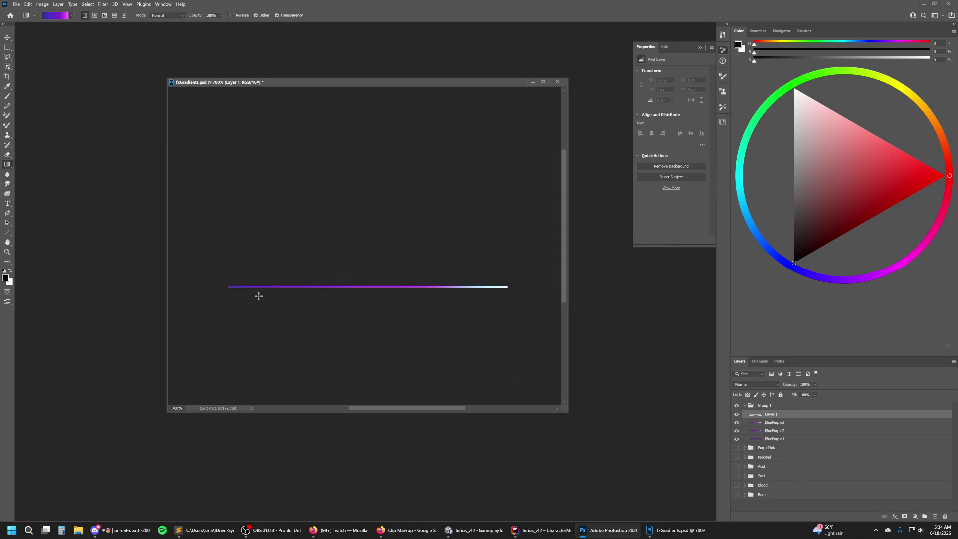
pyautogui.moveTo(228, 278); pyautogui.dragTo(507, 282)
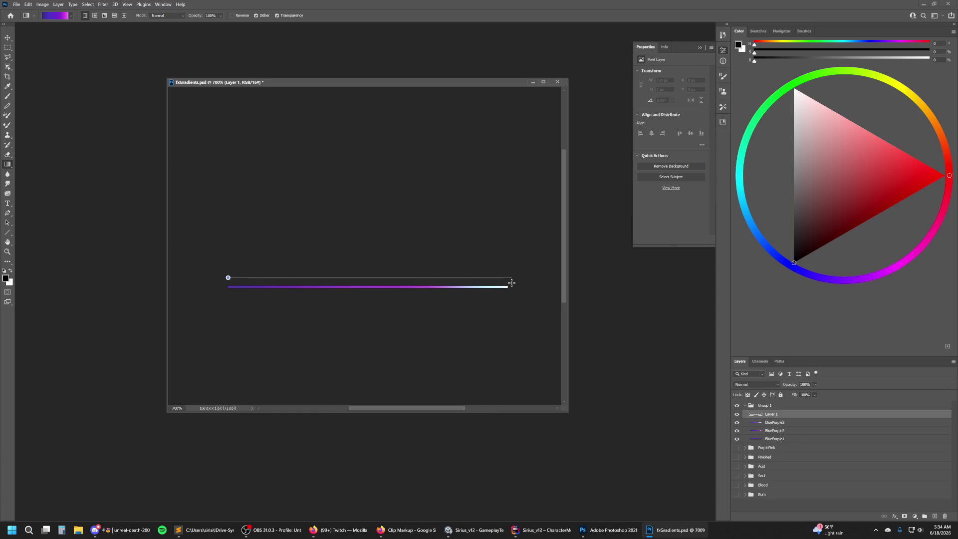
pyautogui.doubleClick(782, 415)
pyautogui.write('BluePurple4')
pyautogui.press('Return')
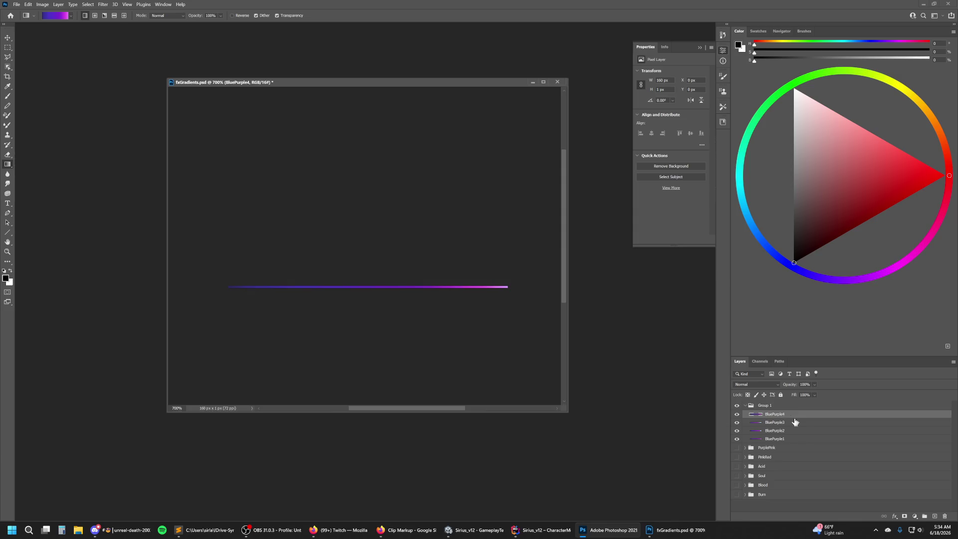
# Rename Group 1 to BluePurple.
pyautogui.doubleClick(771, 406)
pyautogui.write('BluePurple')
pyautogui.press('Return')
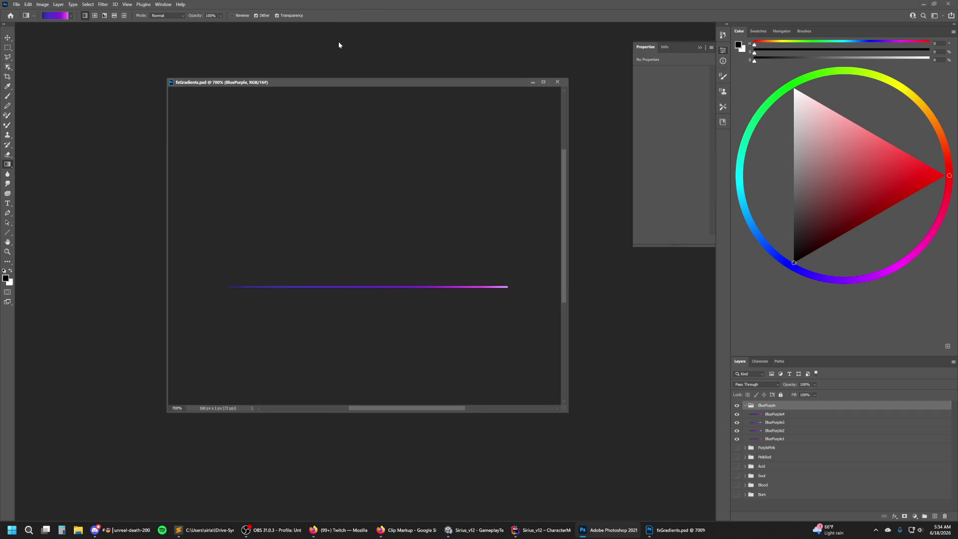
# Open Keyboard Shortcuts and browse the application menu commands, collapsing the Layer and Edit groups.
pyautogui.click(28, 4)
pyautogui.click(68, 277)
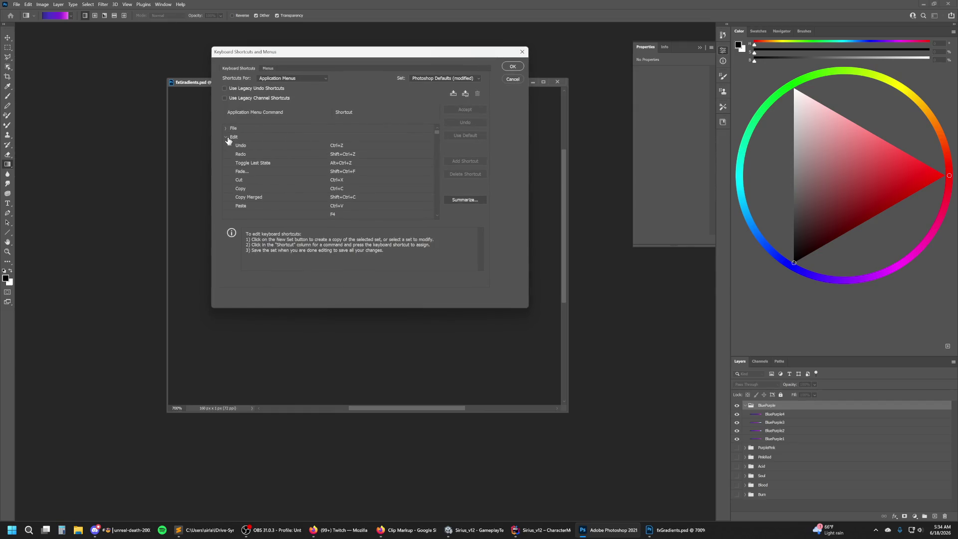
pyautogui.scroll(-2, 239, 144)
pyautogui.scroll(-1, 244, 147)
pyautogui.scroll(-2, 250, 150)
pyautogui.scroll(-2, 300, 149)
pyautogui.scroll(-2, 323, 148)
pyautogui.scroll(-2, 323, 147)
pyautogui.scroll(-2, 323, 148)
pyautogui.scroll(-2, 324, 147)
pyautogui.scroll(-2, 324, 148)
pyautogui.scroll(-2, 327, 148)
pyautogui.scroll(-2, 327, 147)
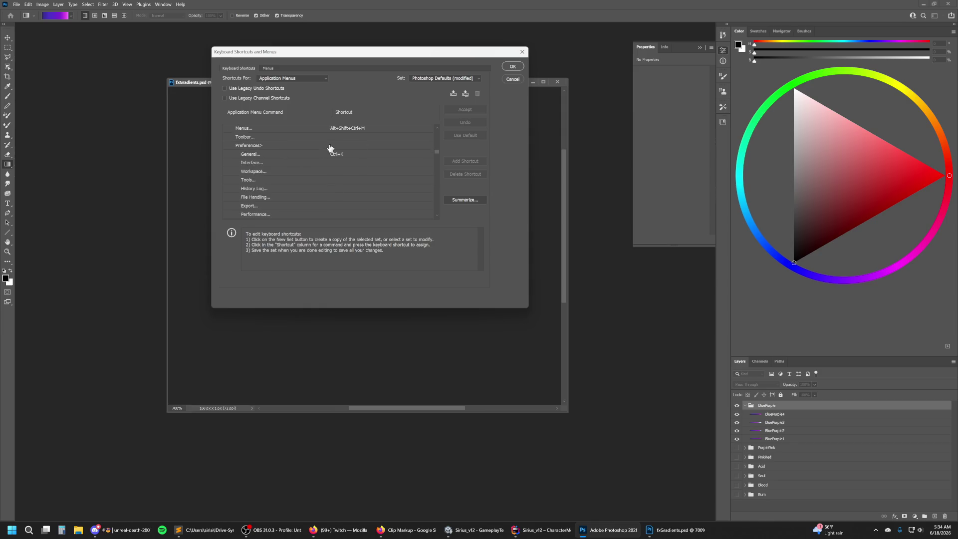
pyautogui.scroll(-2, 335, 149)
pyautogui.scroll(-2, 331, 185)
pyautogui.scroll(-2, 300, 179)
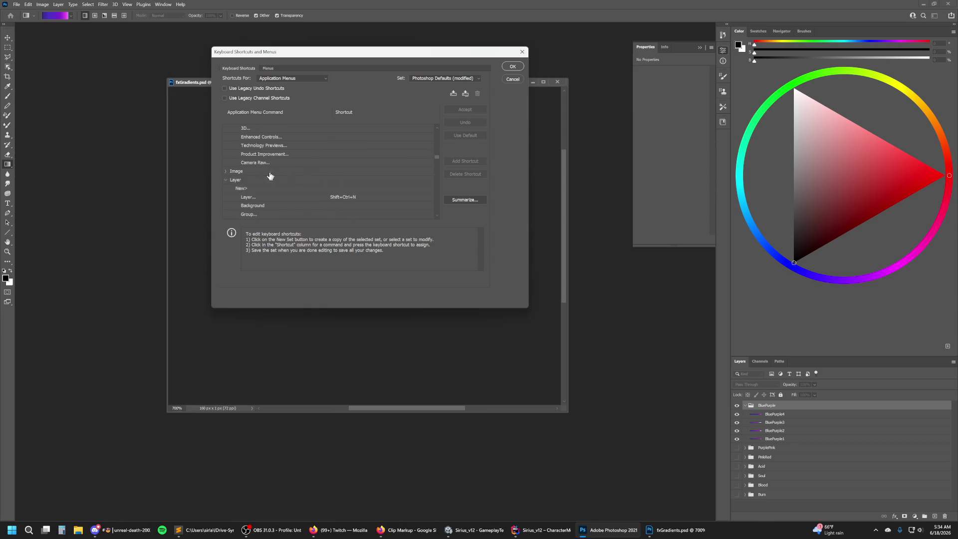
pyautogui.click(226, 179)
pyautogui.scroll(-2, 331, 201)
pyautogui.scroll(-2, 333, 201)
pyautogui.scroll(2, 333, 201)
pyautogui.scroll(4, 333, 199)
pyautogui.scroll(4, 333, 198)
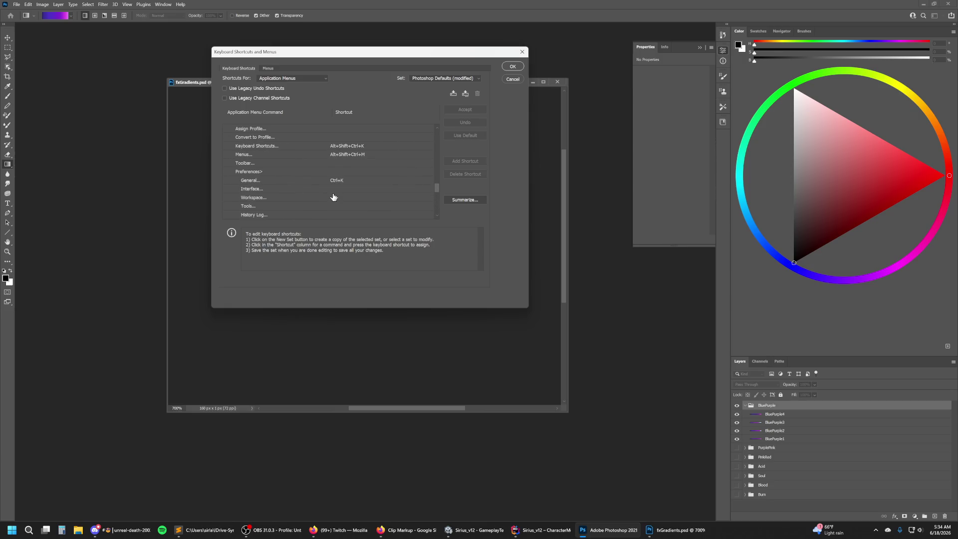
pyautogui.scroll(2, 279, 172)
pyautogui.scroll(3, 278, 172)
pyautogui.scroll(2, 319, 165)
pyautogui.scroll(2, 320, 165)
pyautogui.scroll(2, 322, 166)
pyautogui.scroll(1, 323, 167)
pyautogui.scroll(2, 323, 167)
pyautogui.scroll(2, 321, 166)
pyautogui.scroll(2, 325, 167)
pyautogui.scroll(2, 325, 166)
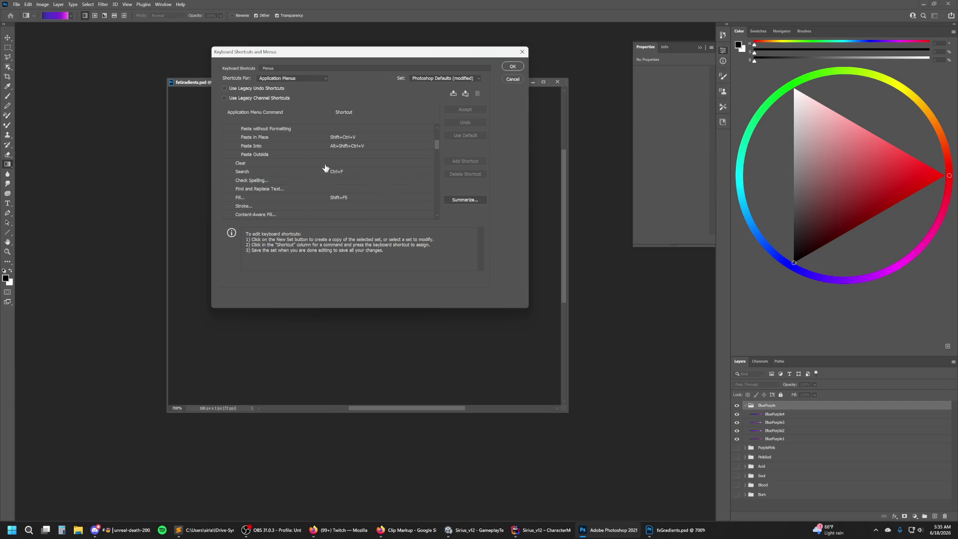
pyautogui.scroll(2, 259, 154)
pyautogui.scroll(2, 261, 155)
pyautogui.scroll(1, 261, 155)
pyautogui.click(225, 137)
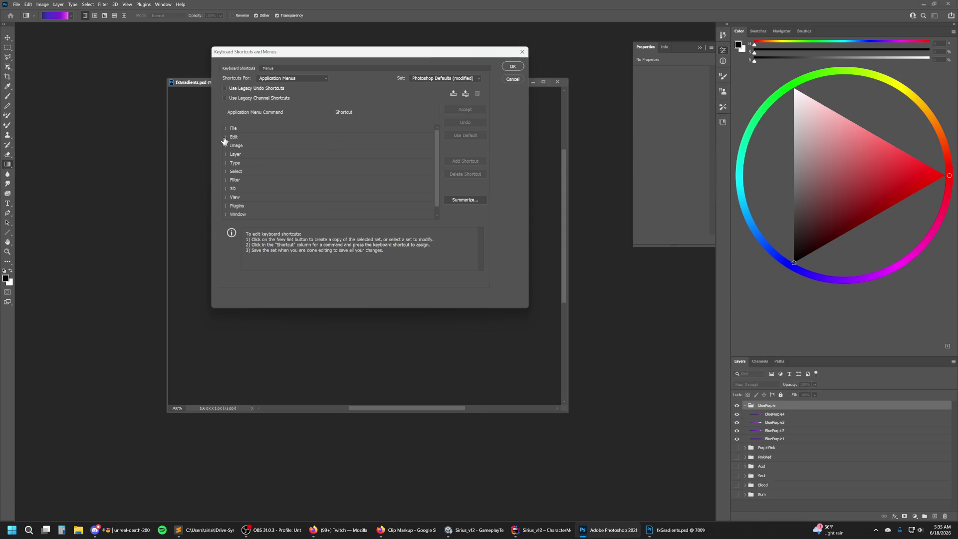
# Browse the Panel Menus, Taskspaces and Tools shortcut sets, then return to Application Menus.
pyautogui.scroll(-1, 292, 159)
pyautogui.click(303, 78)
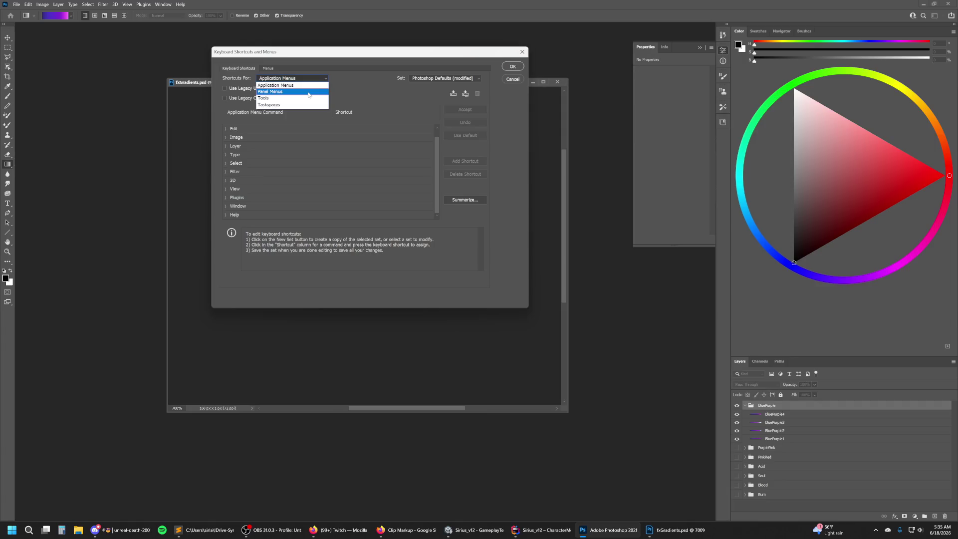
pyautogui.click(308, 92)
pyautogui.scroll(-2, 299, 143)
pyautogui.click(225, 188)
pyautogui.click(223, 188)
pyautogui.scroll(-5, 317, 143)
pyautogui.click(318, 78)
pyautogui.click(311, 104)
pyautogui.click(306, 78)
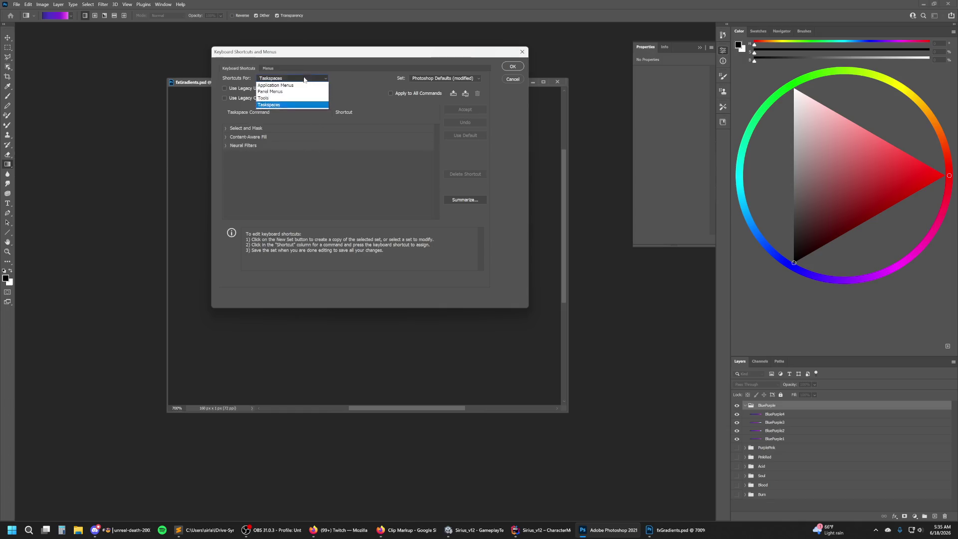
pyautogui.click(299, 97)
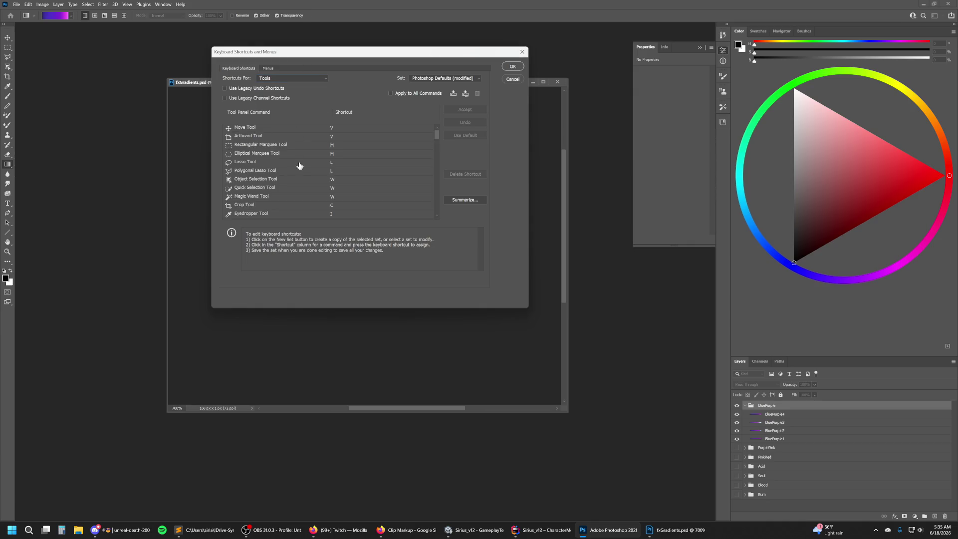
pyautogui.click(320, 77)
pyautogui.click(313, 83)
pyautogui.scroll(1, 326, 178)
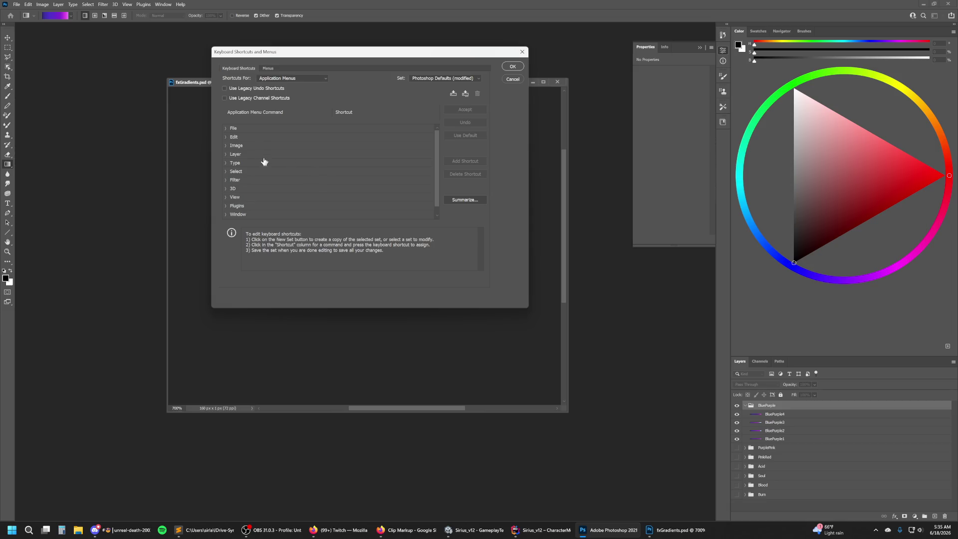
# Assign Alt+Ctrl+S to File > Quick Export as PNG, taking it from Save a Copy, and confirm.
pyautogui.click(230, 129)
pyautogui.scroll(-3, 288, 151)
pyautogui.scroll(-2, 287, 151)
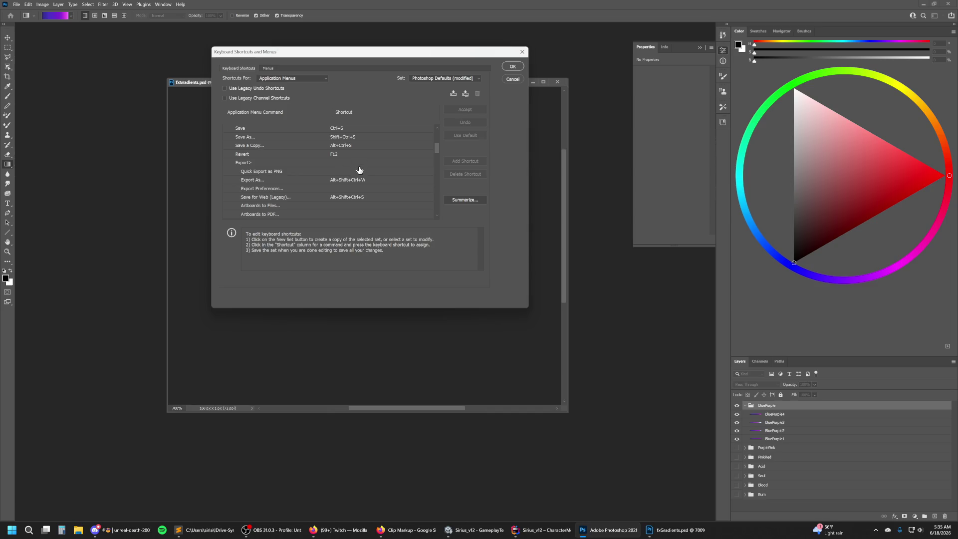
pyautogui.scroll(2, 372, 184)
pyautogui.scroll(3, 381, 190)
pyautogui.scroll(2, 385, 192)
pyautogui.scroll(1, 386, 193)
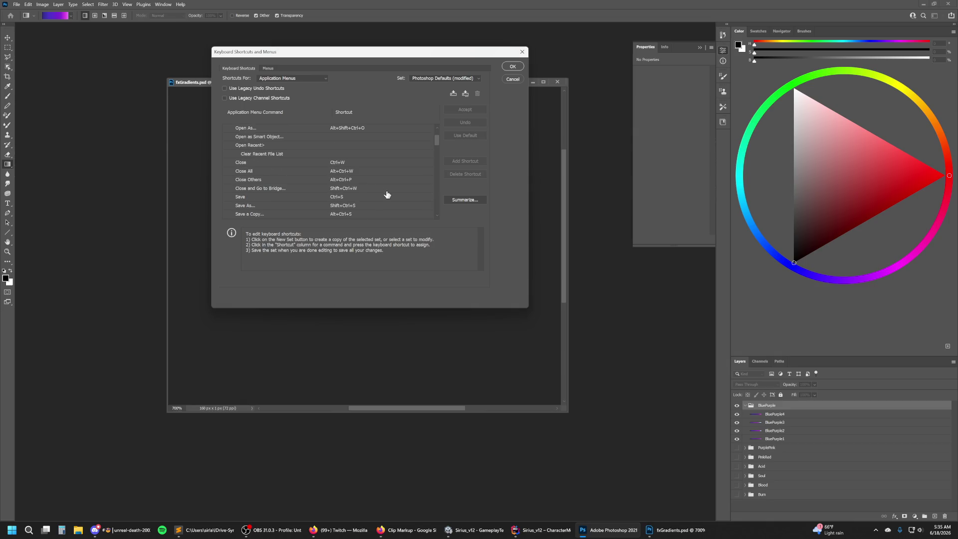
pyautogui.scroll(-2, 387, 194)
pyautogui.scroll(-3, 387, 194)
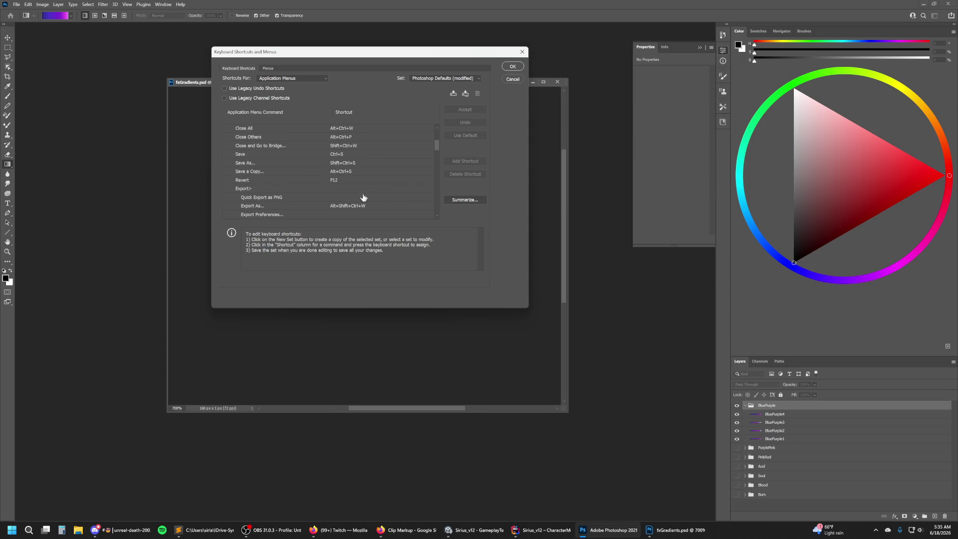
pyautogui.click(334, 198)
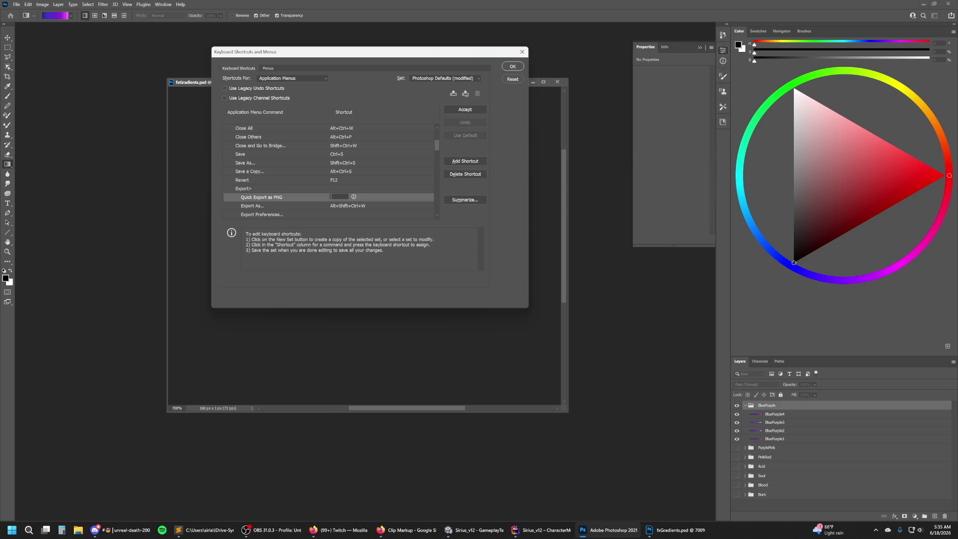
pyautogui.hotkey('ctrl', 'alt', 's')
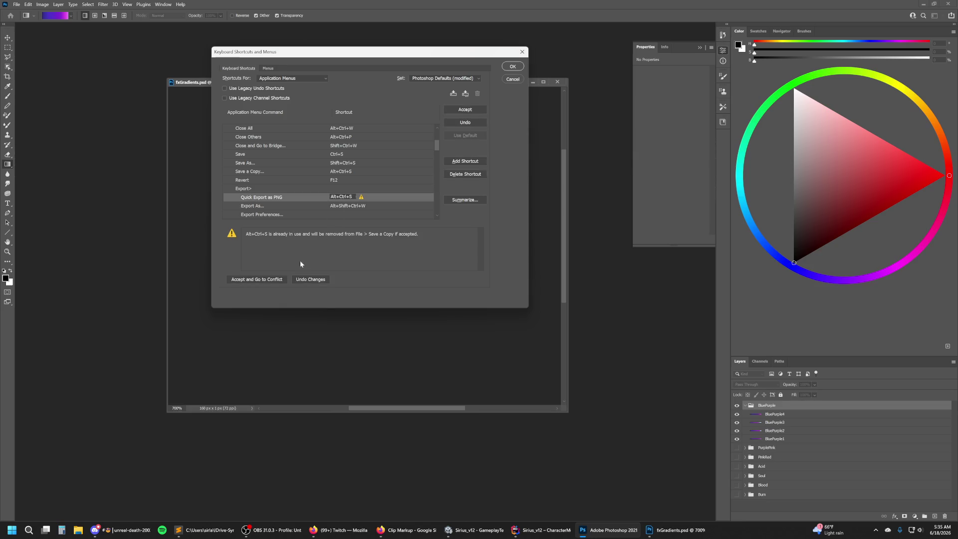
pyautogui.click(457, 111)
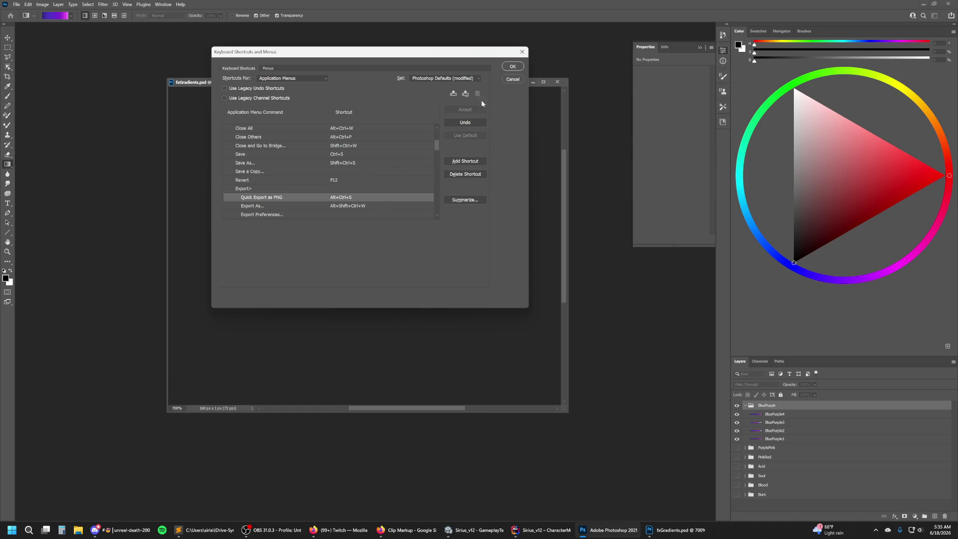
pyautogui.click(512, 67)
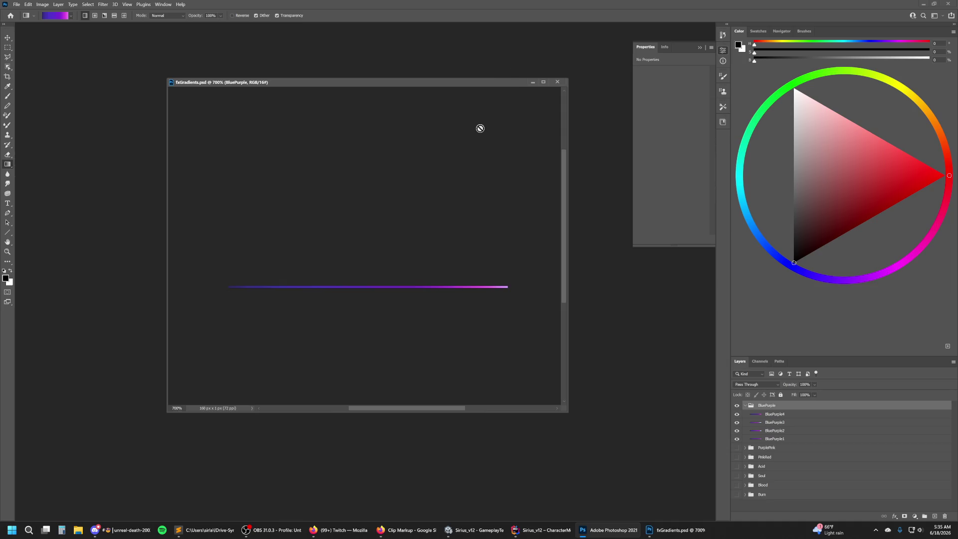
# Briefly preview the PinkRed strip, then leave the BluePurple group hidden.
pyautogui.click(737, 457)
pyautogui.click(737, 406)
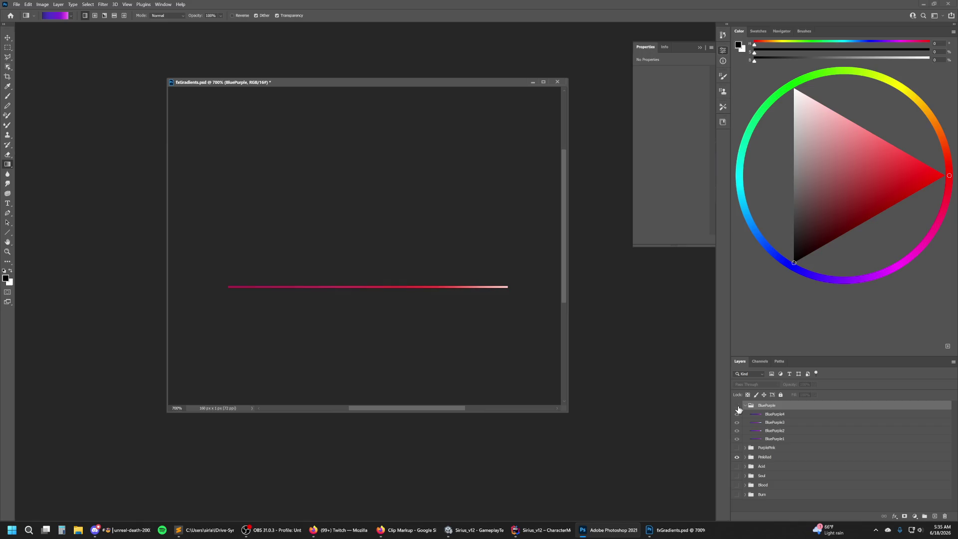
pyautogui.click(737, 405)
pyautogui.click(737, 457)
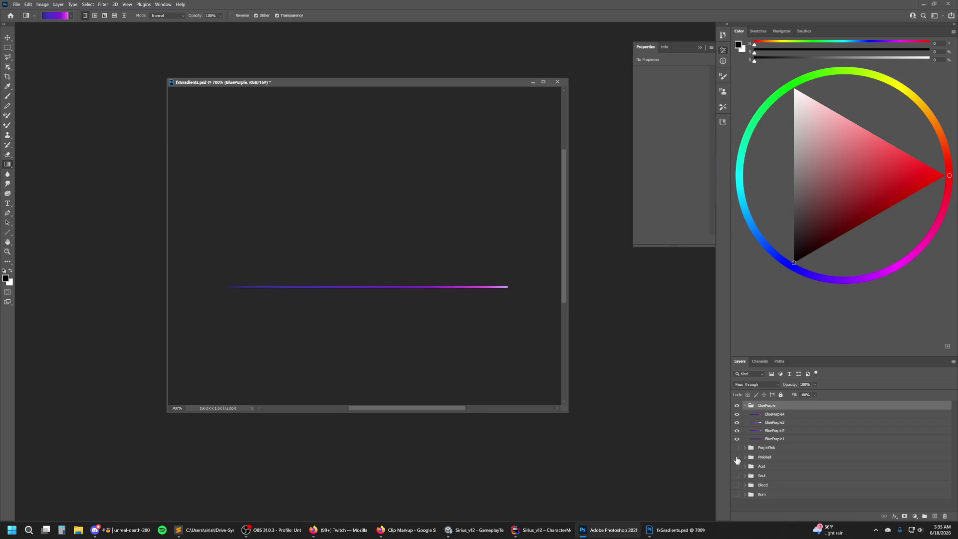
pyautogui.click(737, 406)
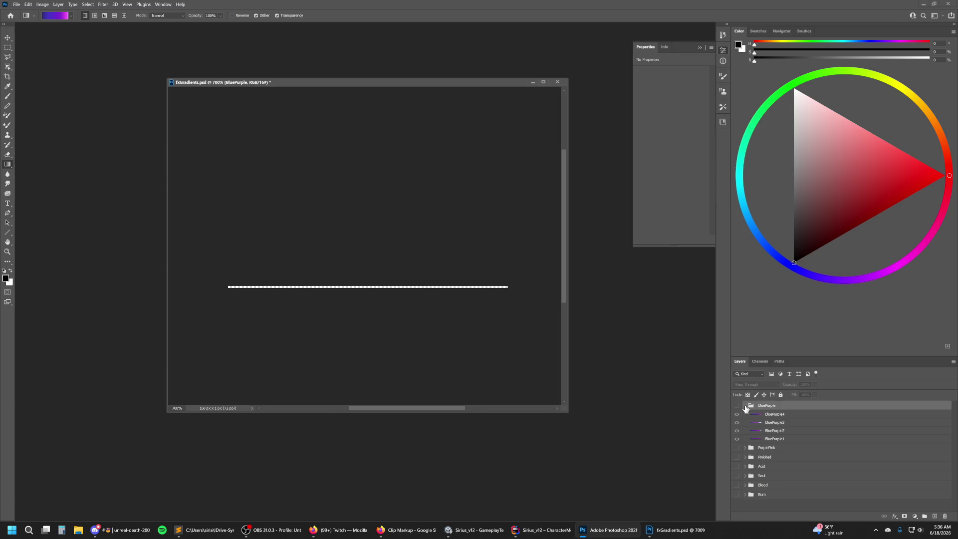
pyautogui.click(738, 406)
pyautogui.click(738, 406)
# Collapse BluePurple and add a new empty Layer 1 wrapped in Group 1.
pyautogui.click(746, 405)
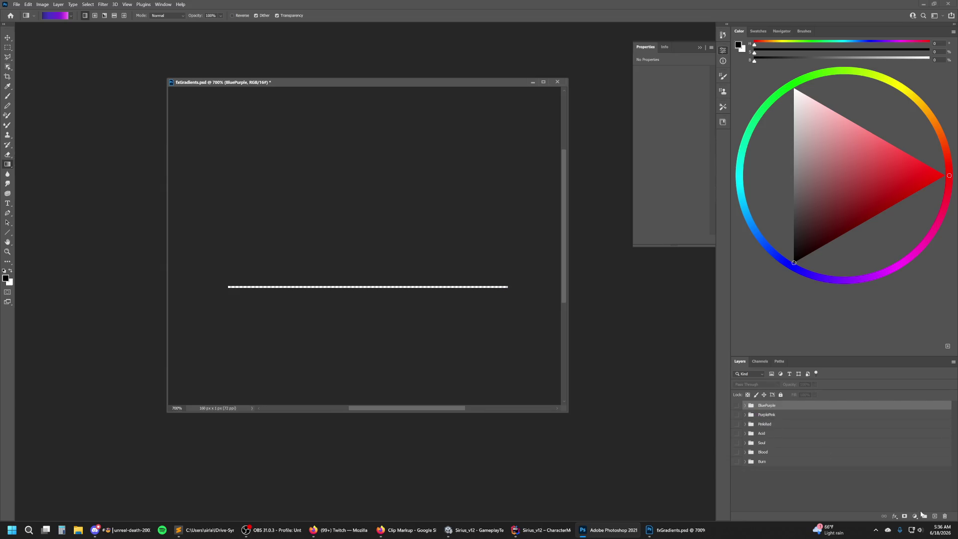
pyautogui.click(935, 516)
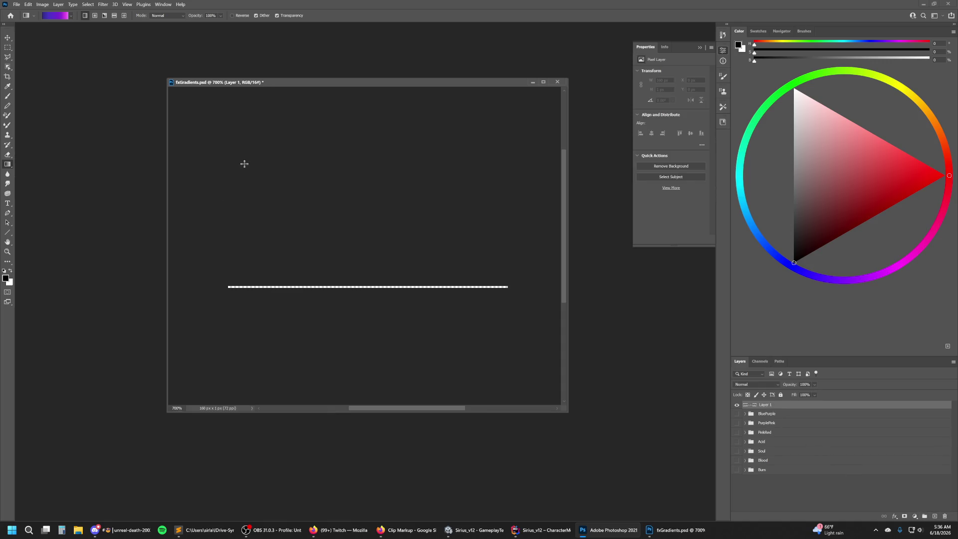
pyautogui.hotkey('ctrl', 'g')
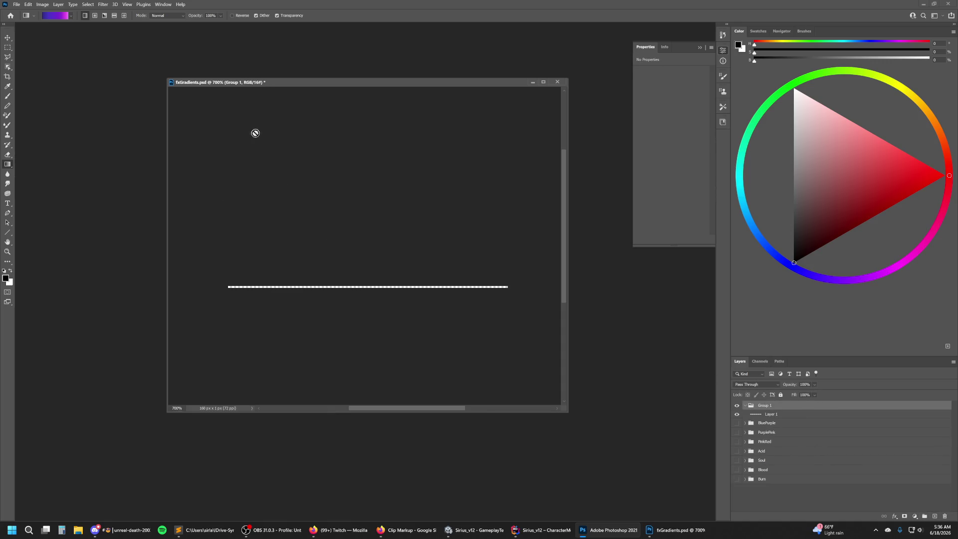
# In the Gradient Editor, choose the Burn preset from the Oranges folder and confirm with OK.
pyautogui.click(66, 16)
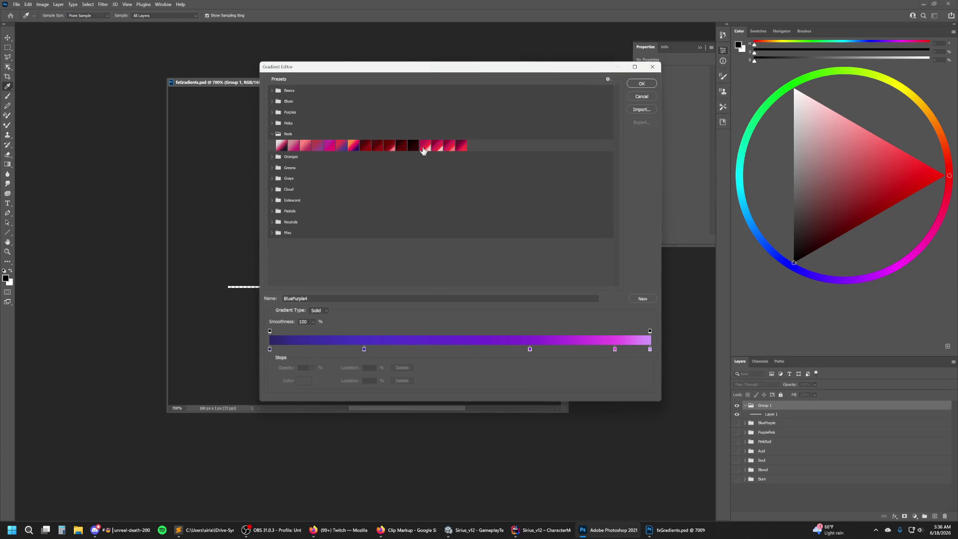
pyautogui.click(424, 147)
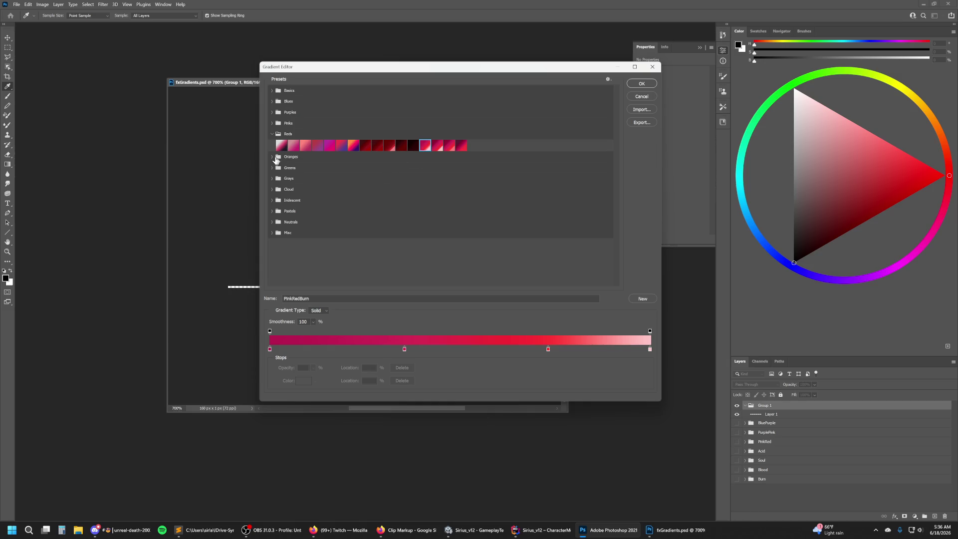
pyautogui.click(272, 156)
pyautogui.click(439, 170)
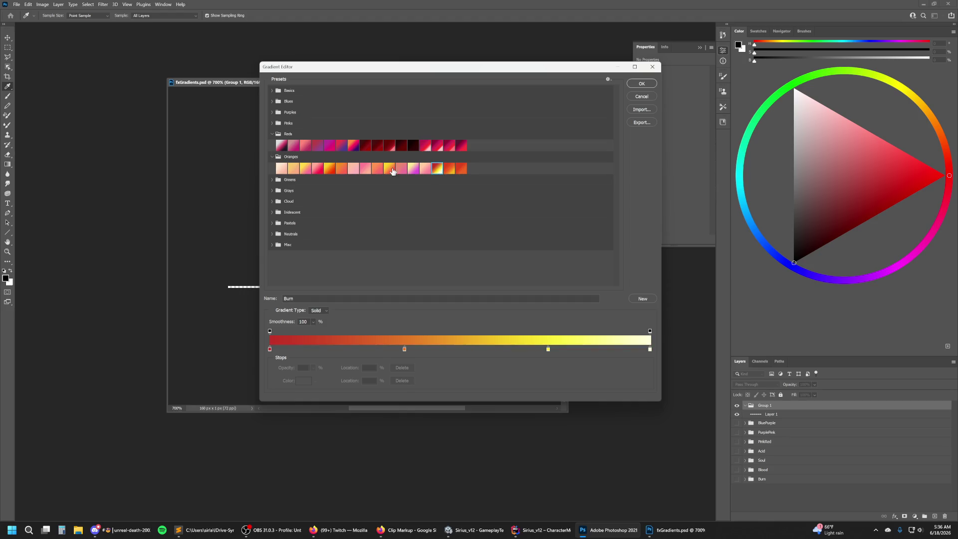
pyautogui.click(273, 135)
pyautogui.click(272, 145)
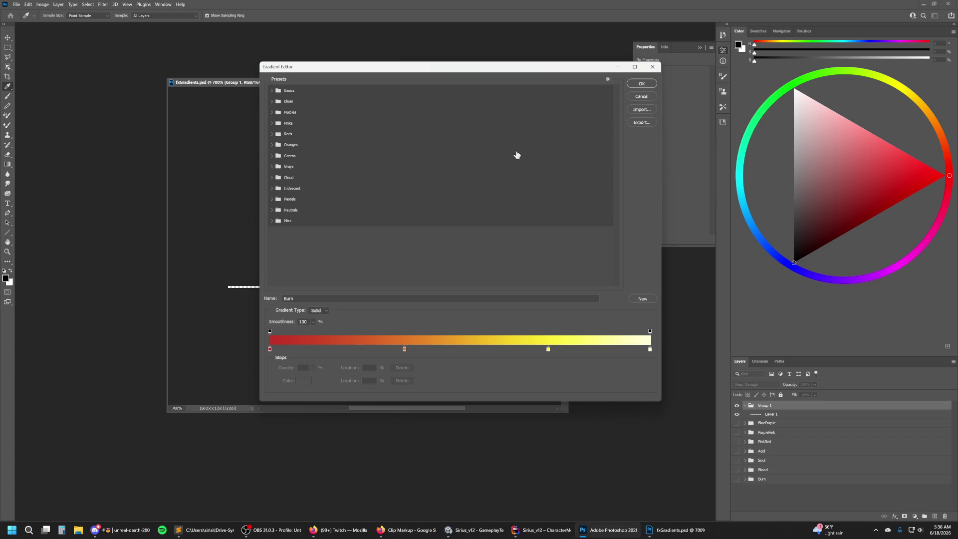
pyautogui.click(272, 146)
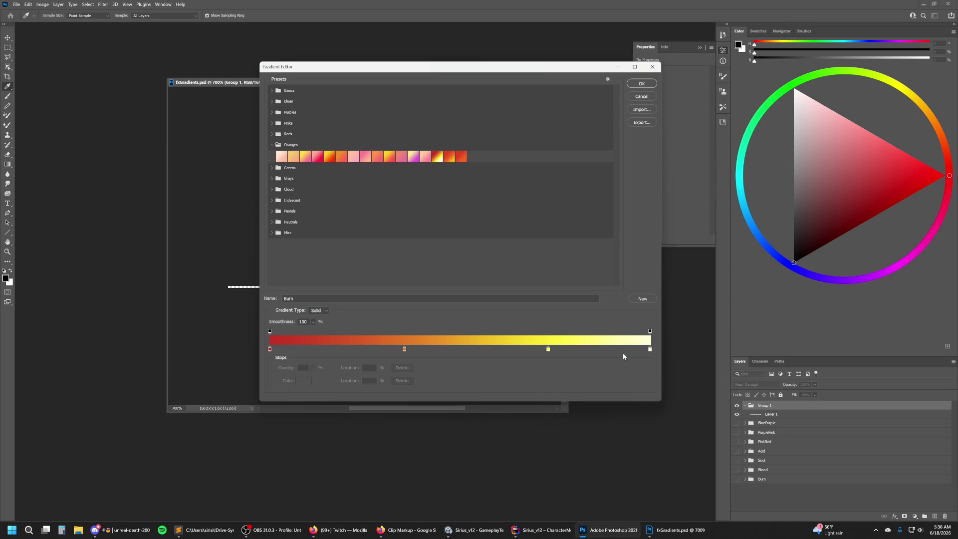
pyautogui.click(462, 156)
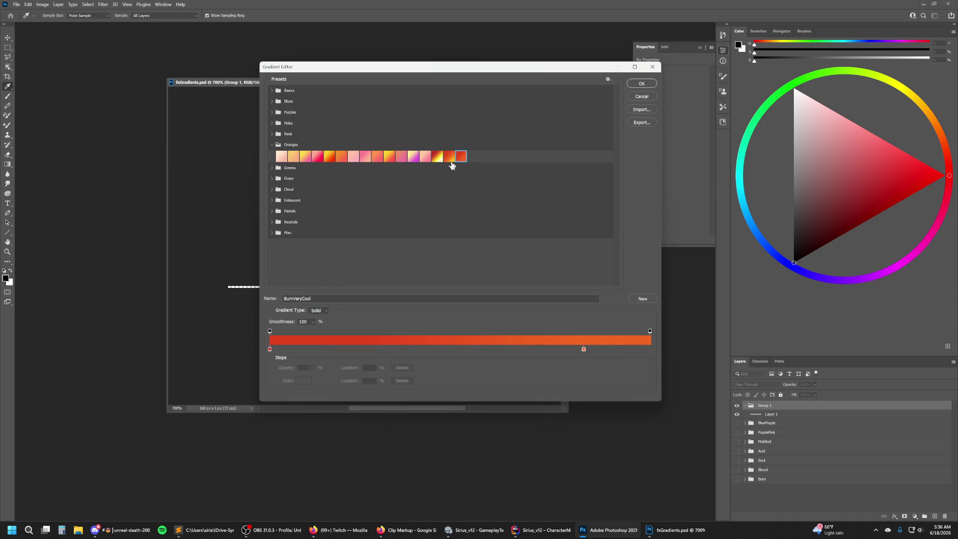
pyautogui.click(450, 157)
pyautogui.click(437, 157)
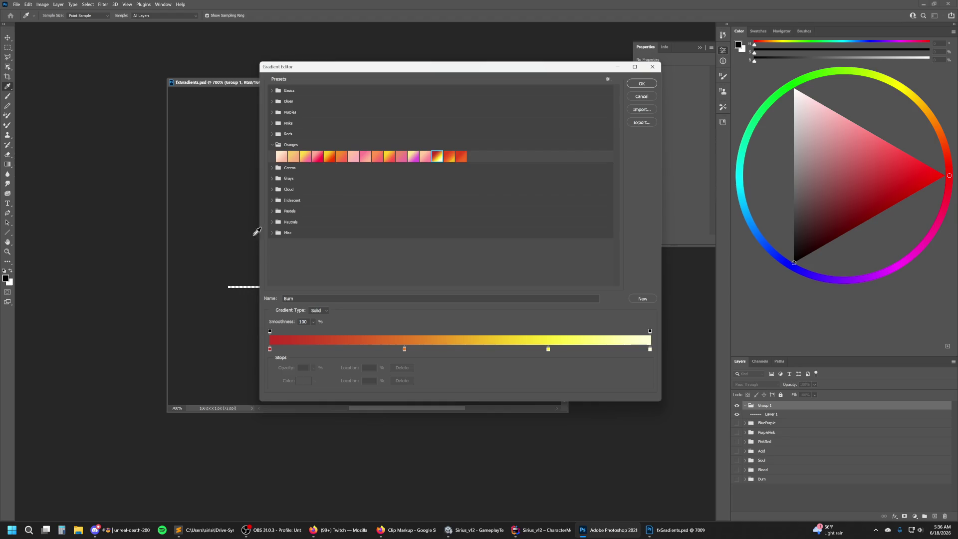
pyautogui.click(643, 84)
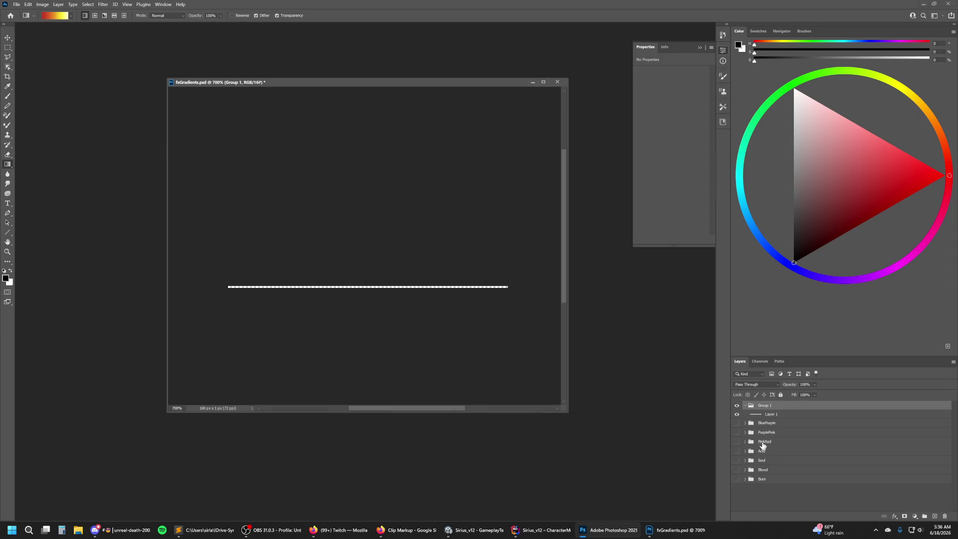
# Show and expand the PinkRed, PurplePink and BluePurple groups, moving PurplePink1 and BluePurple1 to the top.
pyautogui.click(737, 442)
pyautogui.click(746, 441)
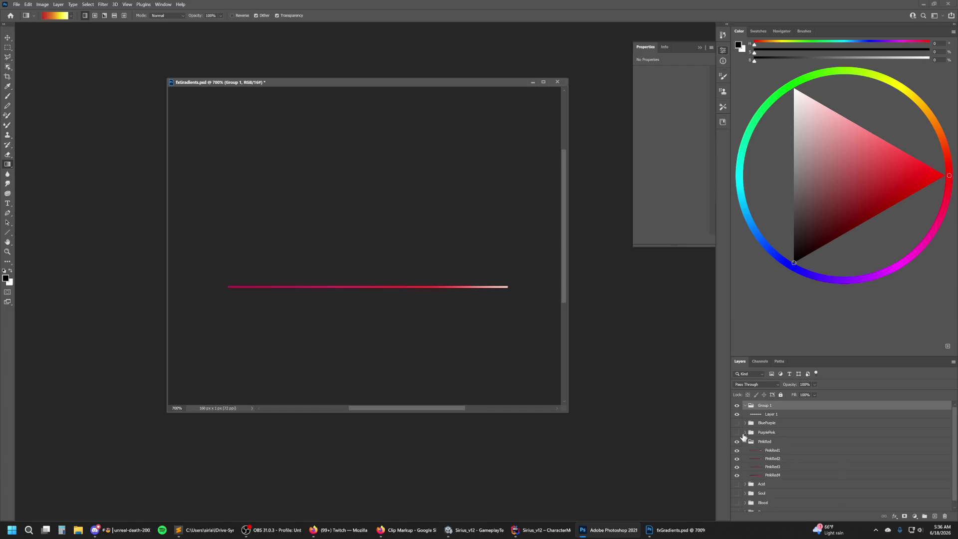
pyautogui.click(737, 432)
pyautogui.click(745, 432)
pyautogui.moveTo(787, 466)
pyautogui.mouseDown()
pyautogui.moveTo(787, 439)
pyautogui.moveTo(788, 457)
pyautogui.mouseUp()
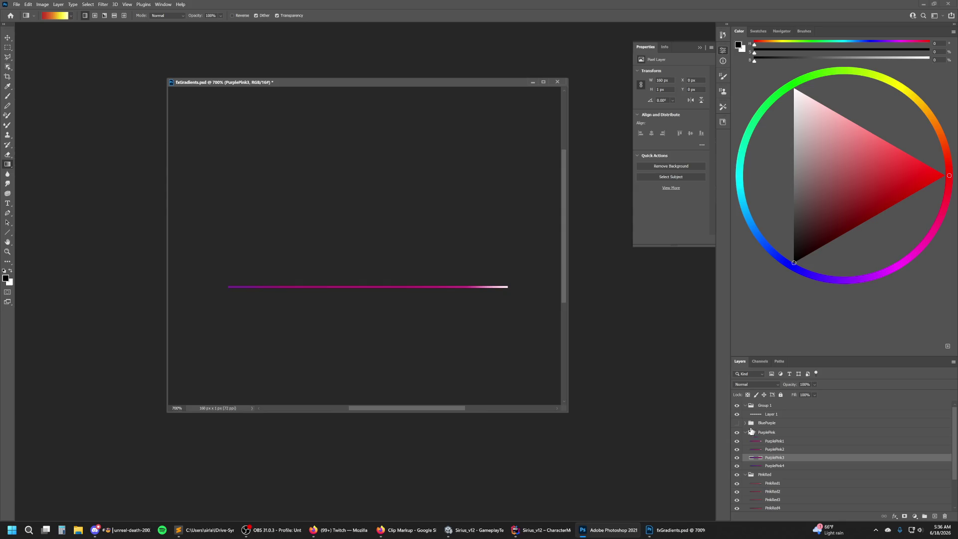
pyautogui.click(745, 422)
pyautogui.moveTo(789, 453); pyautogui.dragTo(787, 436)
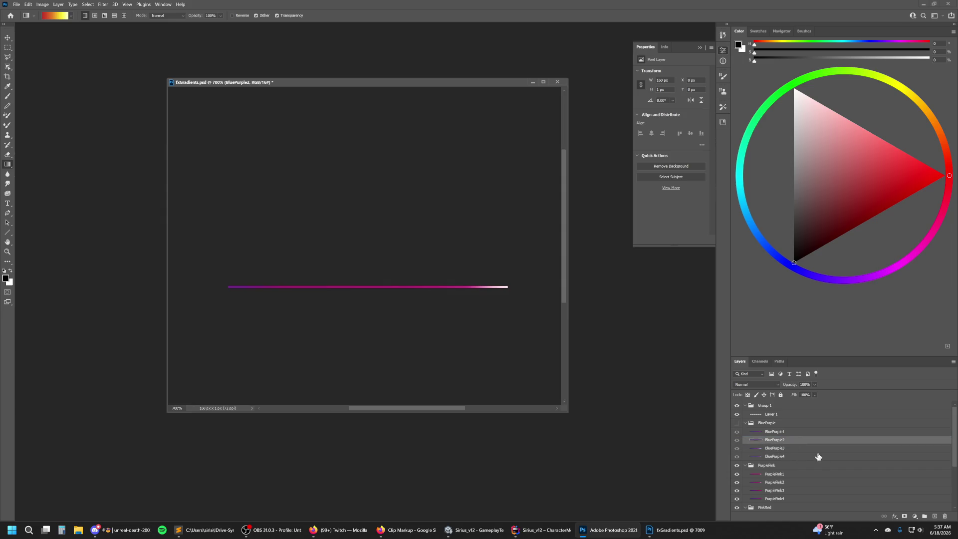
# Collapse BluePurple, then hide and collapse the PurplePink group.
pyautogui.scroll(-2, 828, 461)
pyautogui.scroll(2, 798, 457)
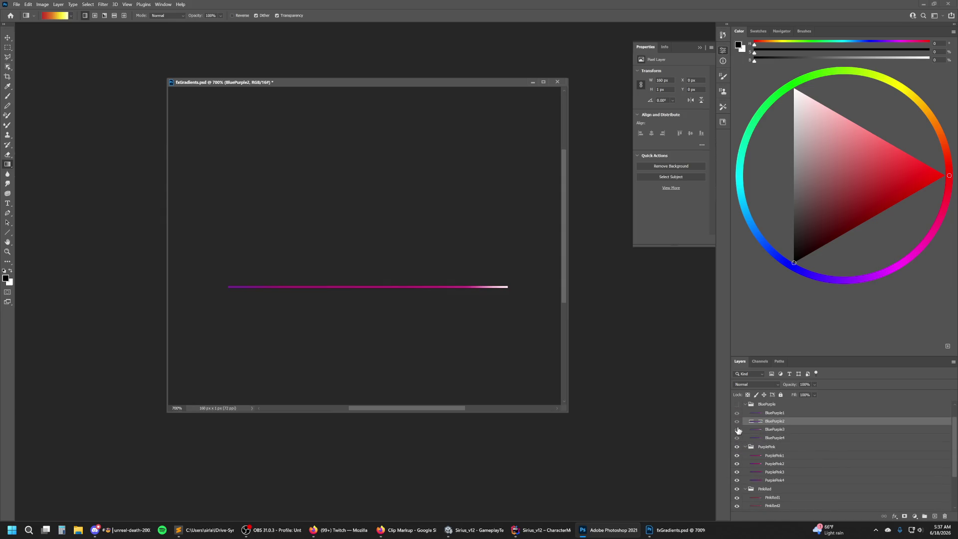
pyautogui.scroll(1, 757, 437)
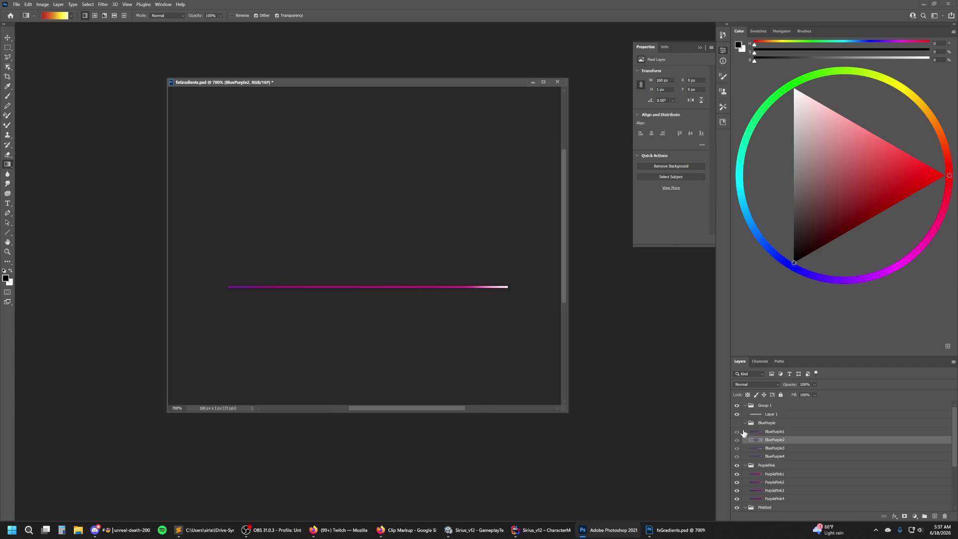
pyautogui.click(745, 424)
pyautogui.click(737, 433)
pyautogui.click(745, 433)
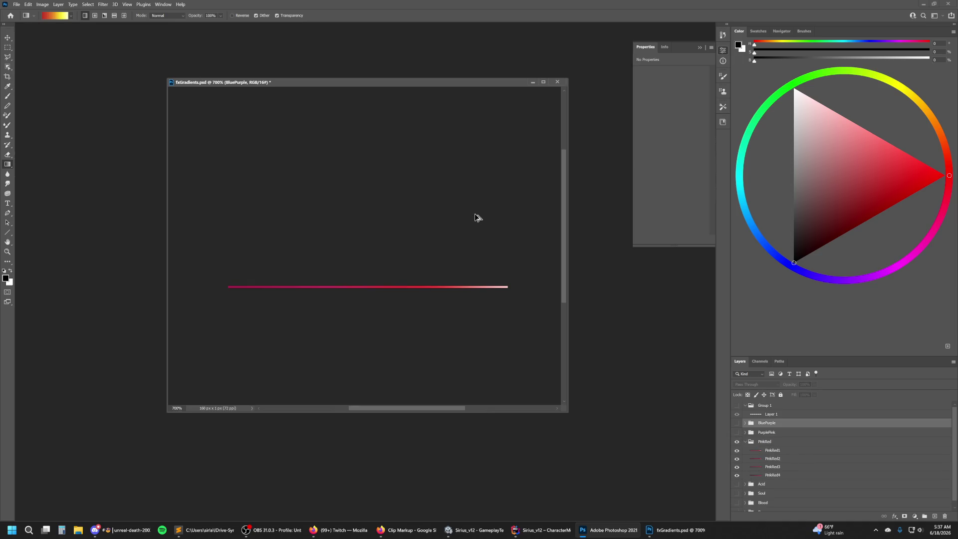
# Save a copy as G_PinkRed1 PNG in Sirius_v12 > Assets > VFX > Textures > Color Gradients.
pyautogui.hotkey('ctrl', 'shift', 's')
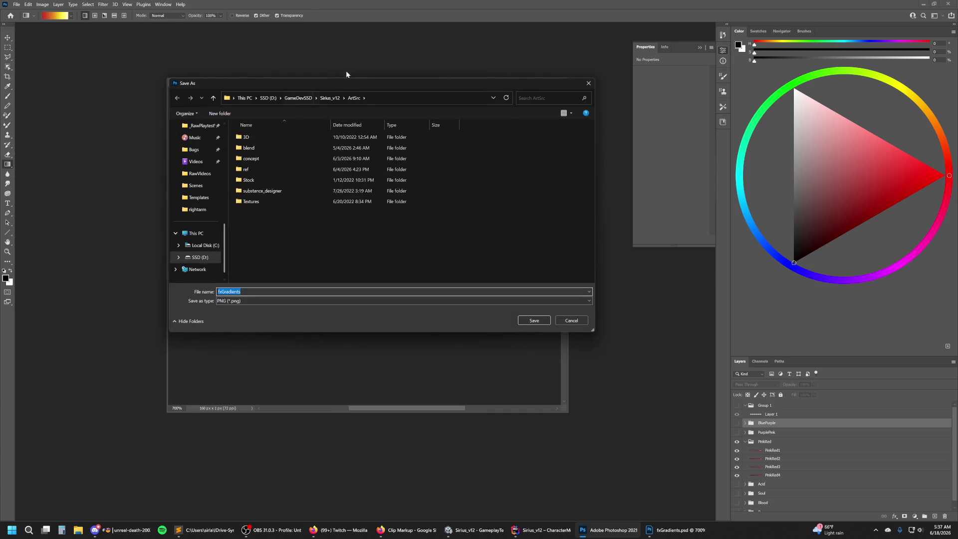
pyautogui.click(333, 101)
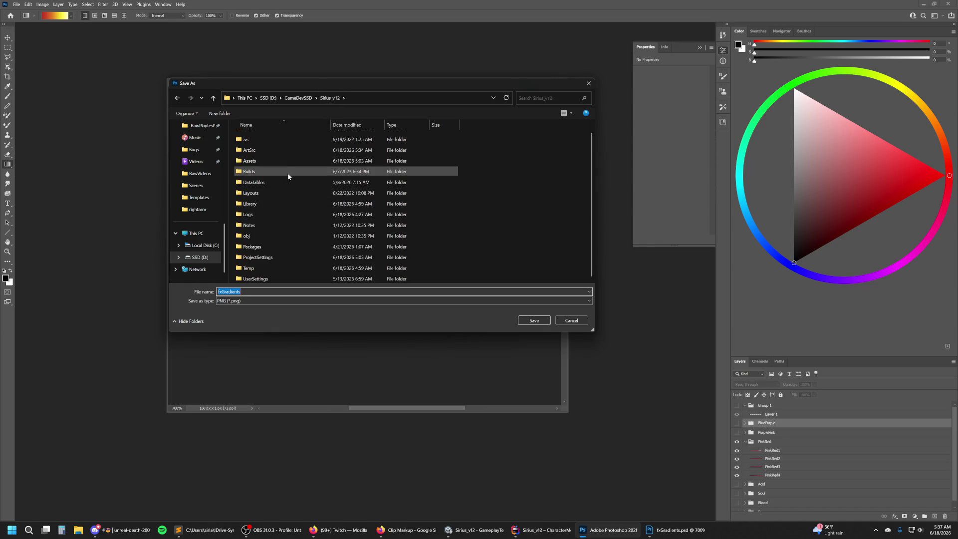
pyautogui.doubleClick(286, 163)
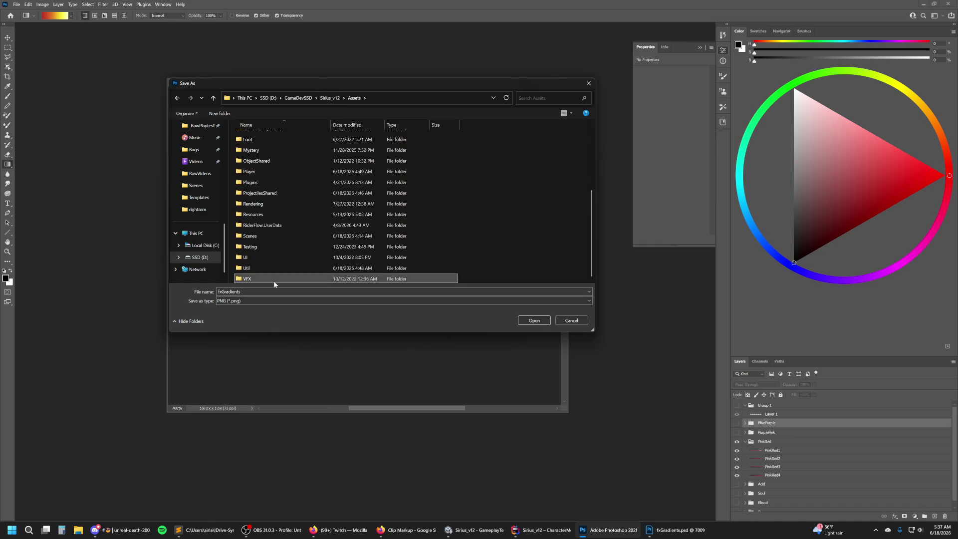
pyautogui.doubleClick(274, 278)
pyautogui.doubleClick(277, 178)
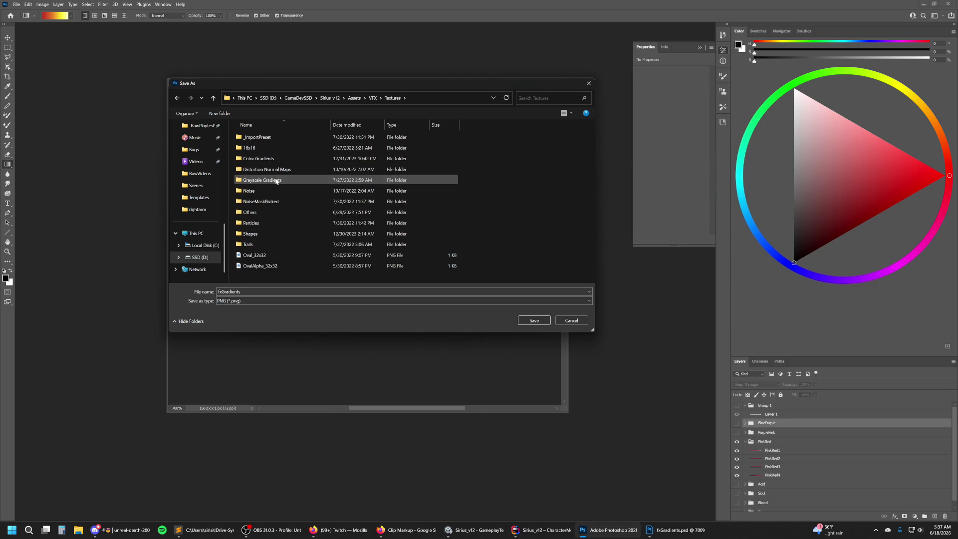
pyautogui.doubleClick(279, 159)
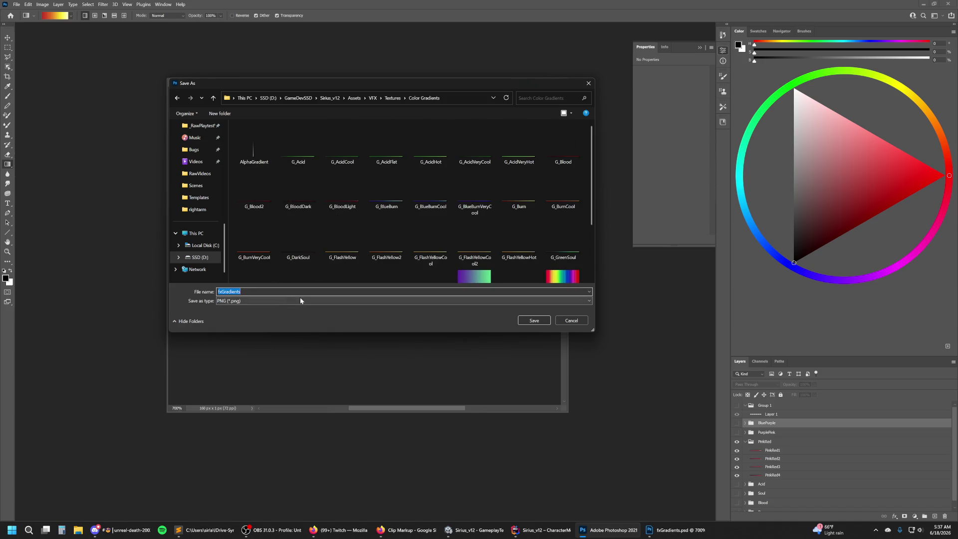
pyautogui.write('G_PinkRed1')
pyautogui.click(542, 323)
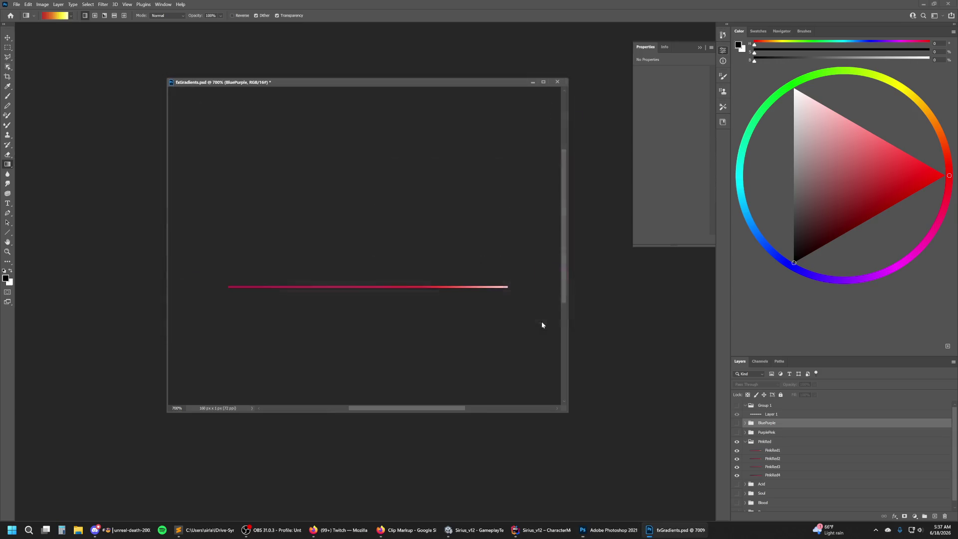
# Hide PinkRed1 and browse a Save a Copy dialog to Assets > VFX > Textures > Color Gradients.
pyautogui.click(737, 451)
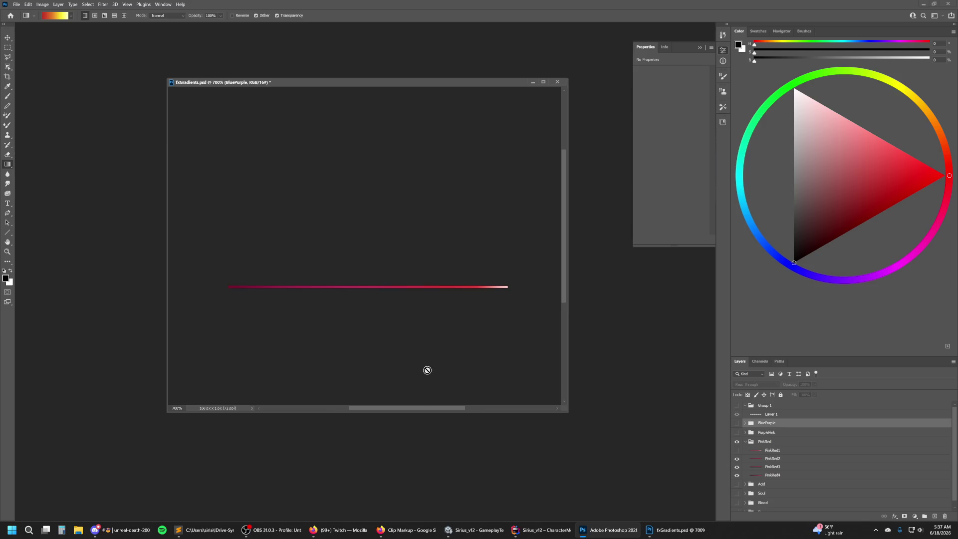
pyautogui.hotkey('ctrl', 'shift', 's')
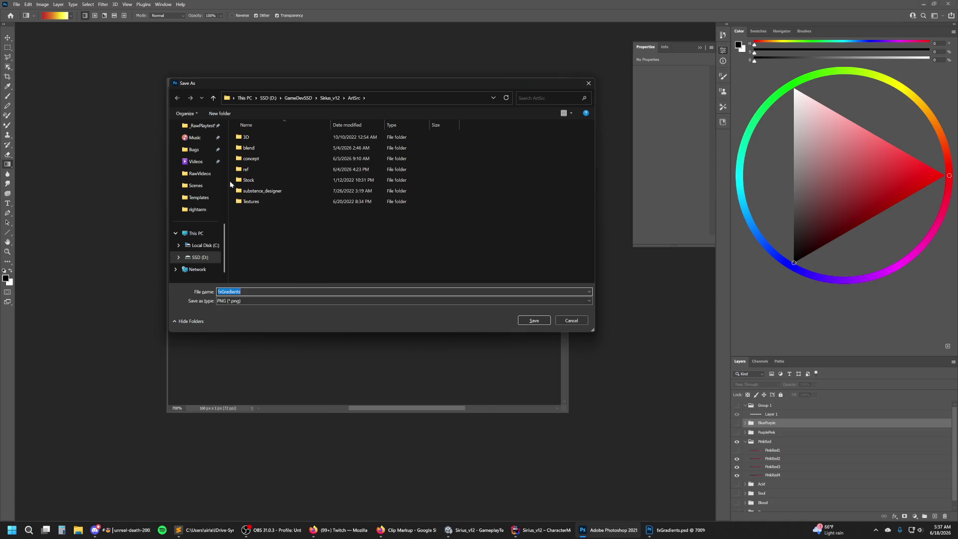
pyautogui.click(330, 99)
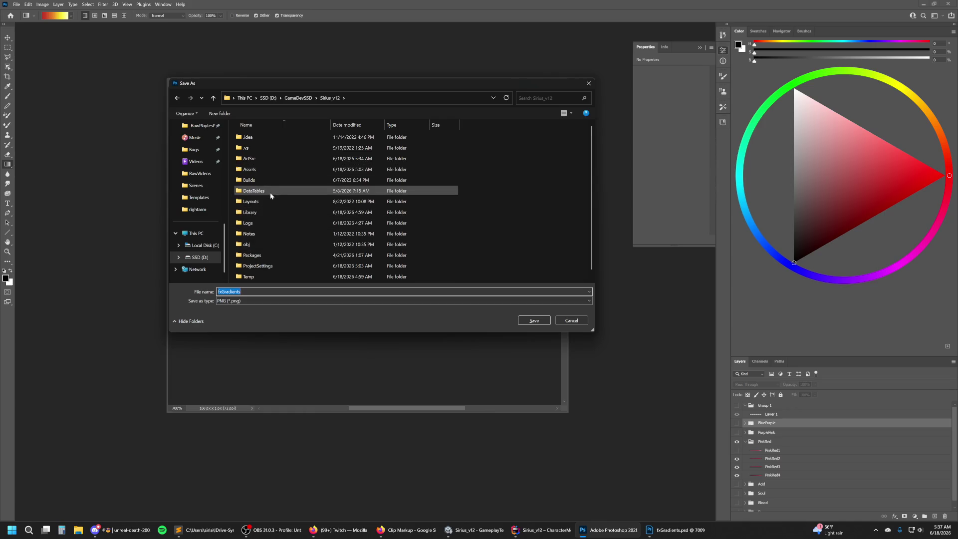
pyautogui.doubleClick(273, 169)
pyautogui.scroll(-4, 275, 141)
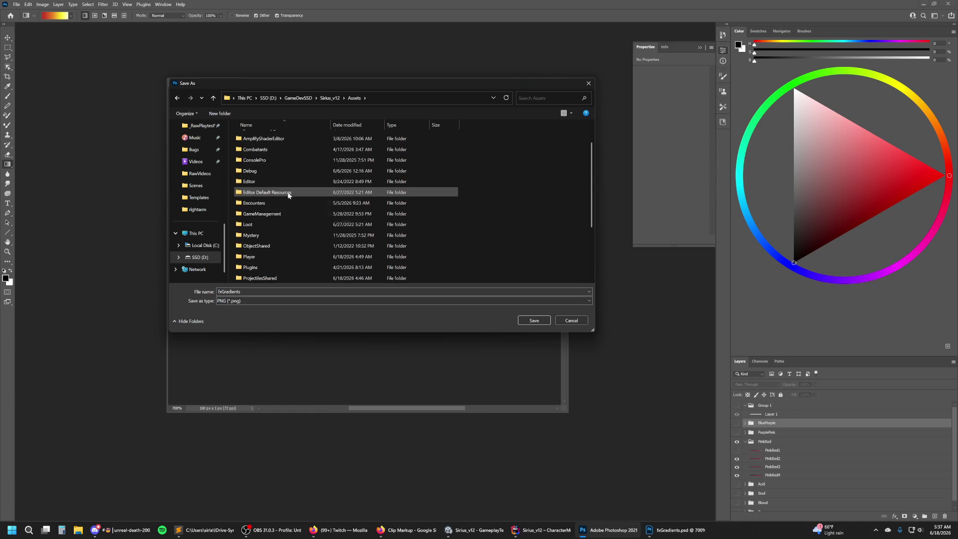
pyautogui.click(267, 278)
pyautogui.doubleClick(268, 278)
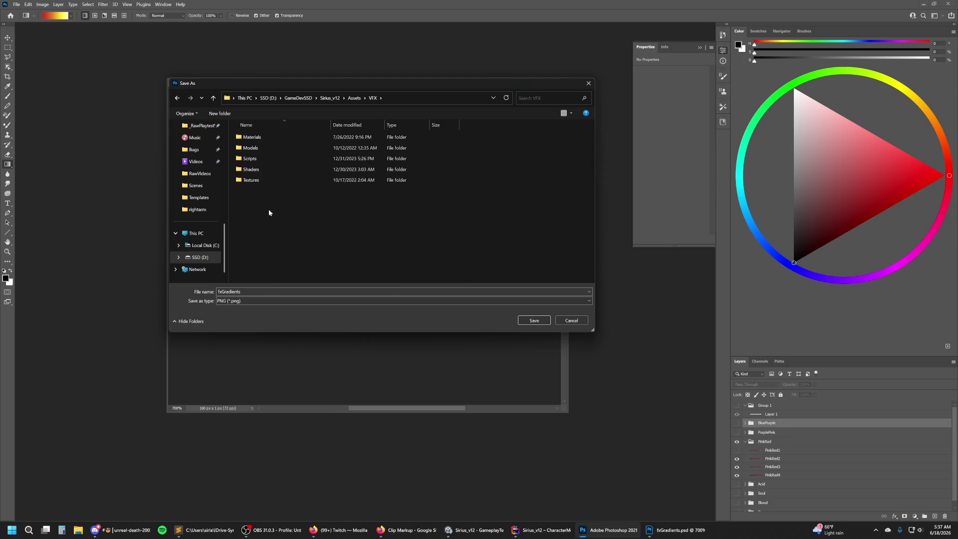
pyautogui.doubleClick(262, 169)
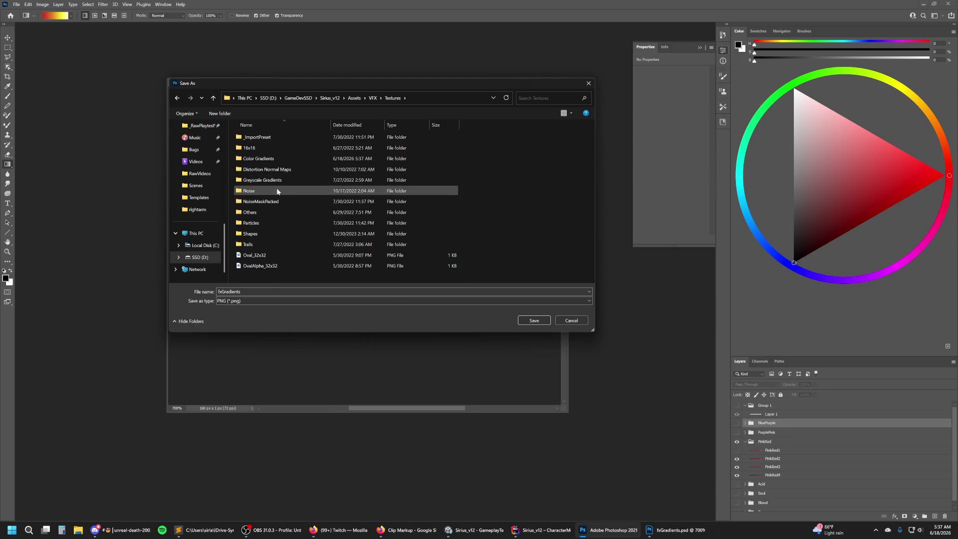
pyautogui.doubleClick(277, 160)
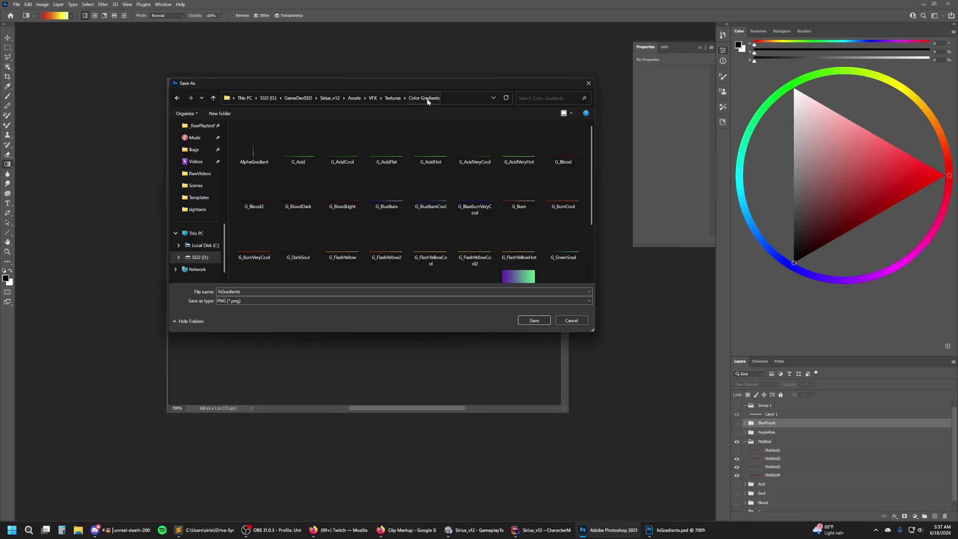
# Save the strip as the next G_PinkRed PNG there, then hide the PinkRed2 layer.
pyautogui.rightClick(441, 99)
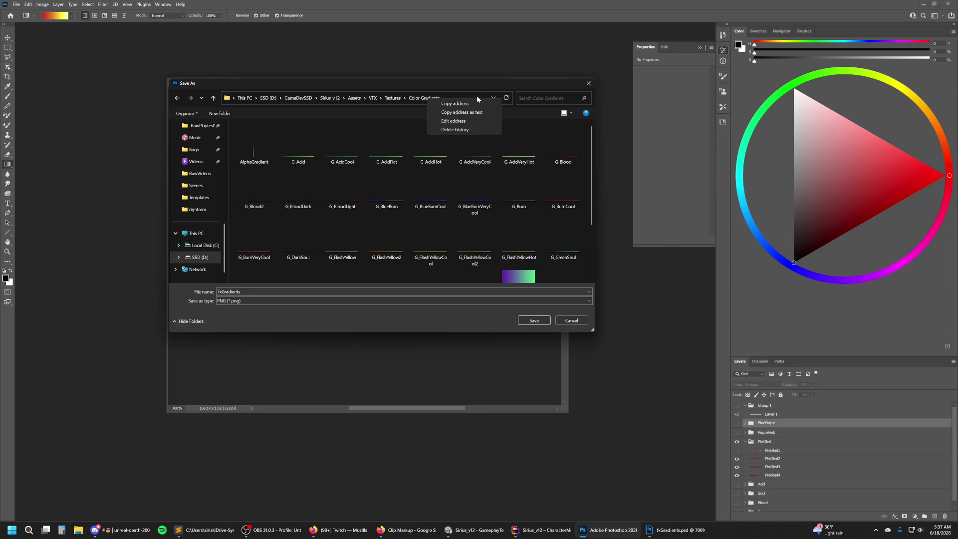
pyautogui.click(453, 120)
pyautogui.scroll(3, 212, 199)
pyautogui.scroll(3, 212, 199)
pyautogui.scroll(-2, 212, 199)
pyautogui.doubleClick(230, 292)
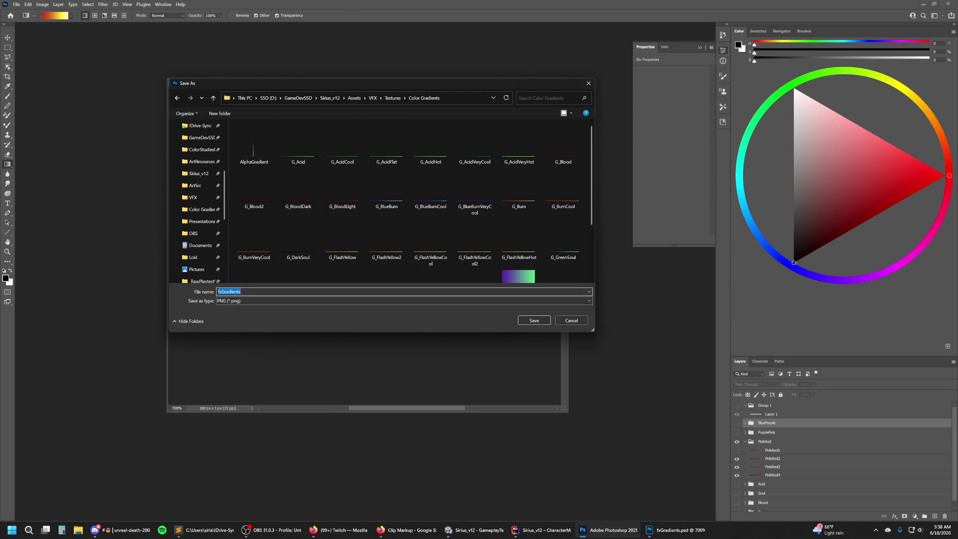
pyautogui.write('G_P')
pyautogui.press('Return')
pyautogui.click(737, 458)
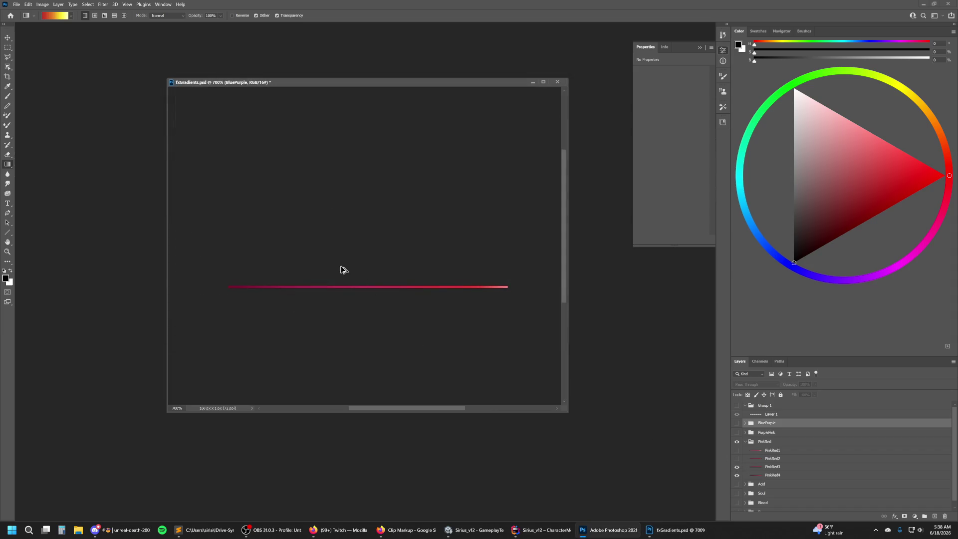
# Save the PinkRed3 strip as G_PinkRed3 PNG in the Color Gradients folder.
pyautogui.hotkey('ctrl', 'shift', 's')
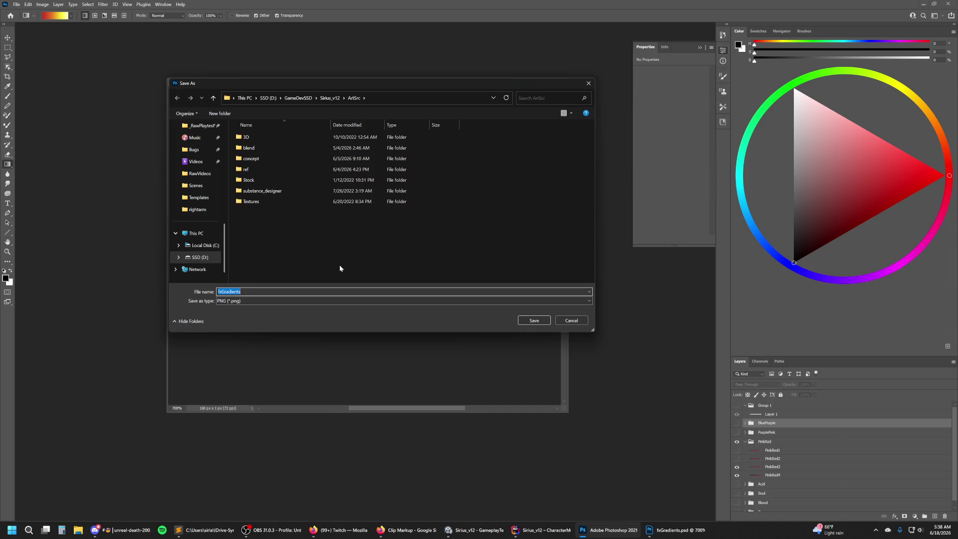
pyautogui.scroll(3, 207, 196)
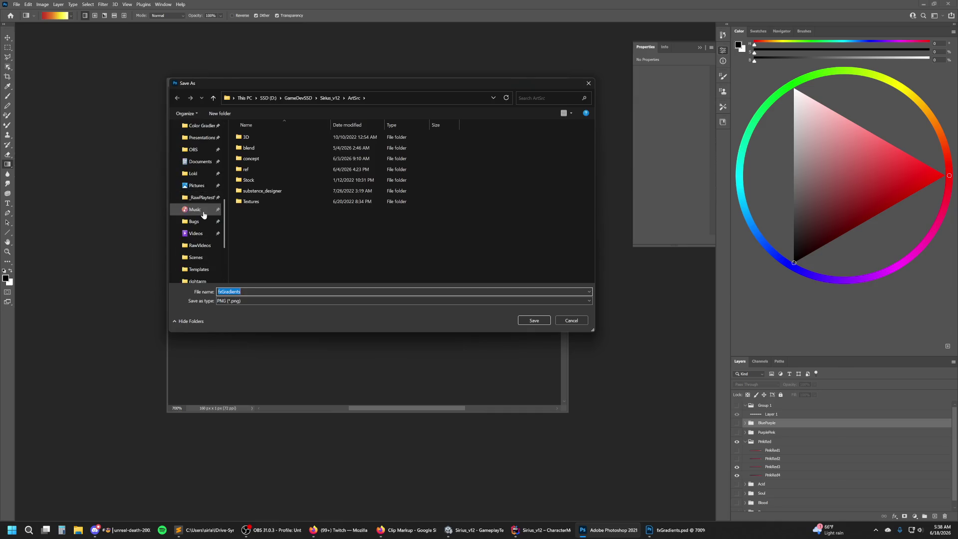
pyautogui.click(201, 161)
pyautogui.click(249, 291)
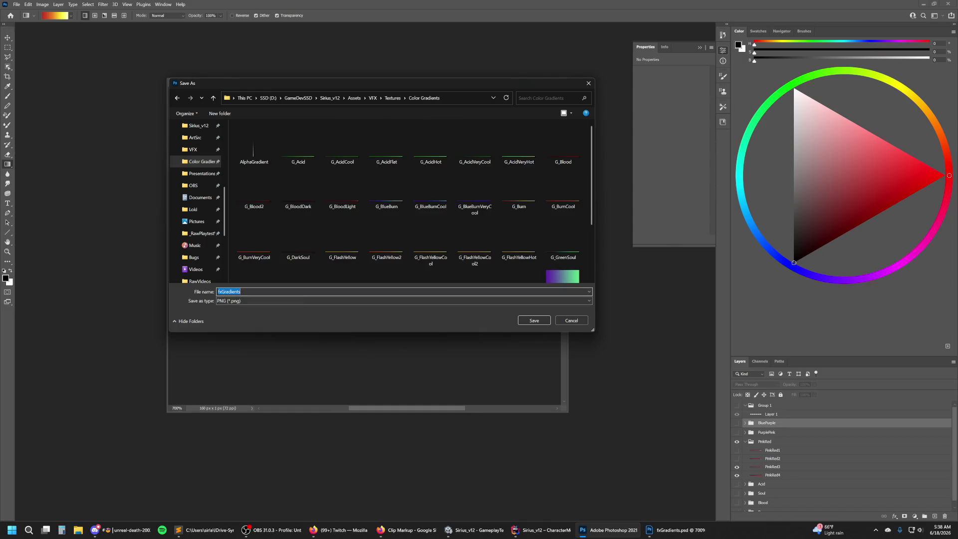
pyautogui.write('G_P')
pyautogui.write('3')
pyautogui.press('Return')
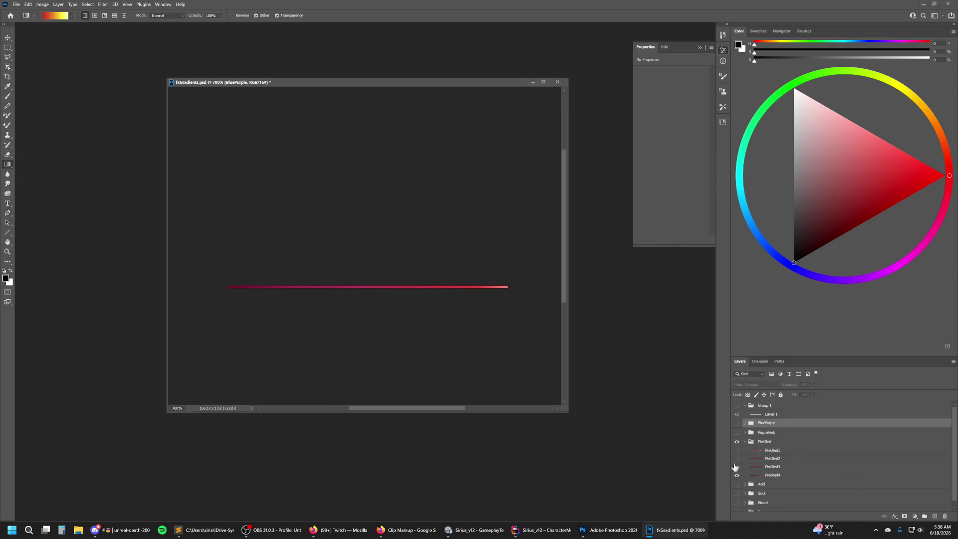
# Hide the PinkRed3 strip and save the next one as G_PinkRed4 in Color Gradients.
pyautogui.click(737, 468)
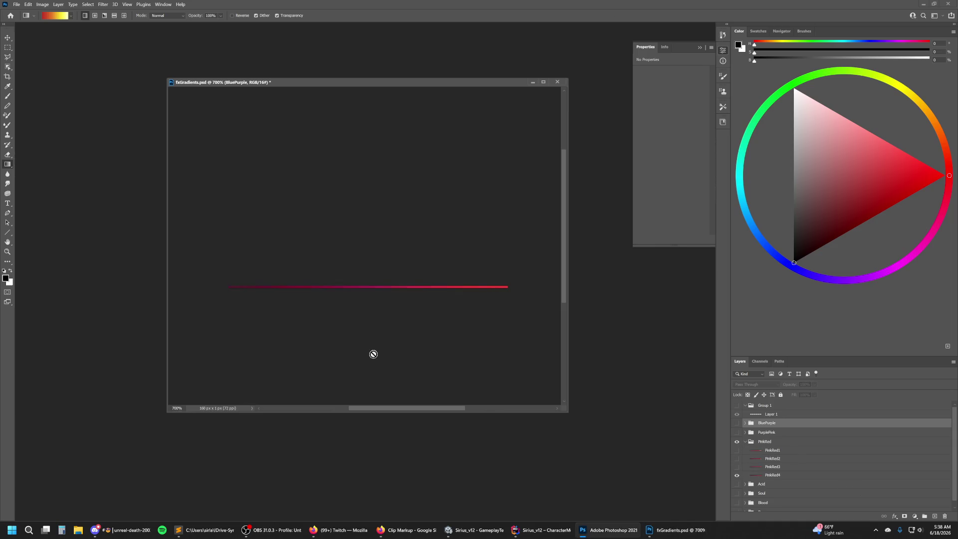
pyautogui.hotkey('ctrl', 'shift', 's')
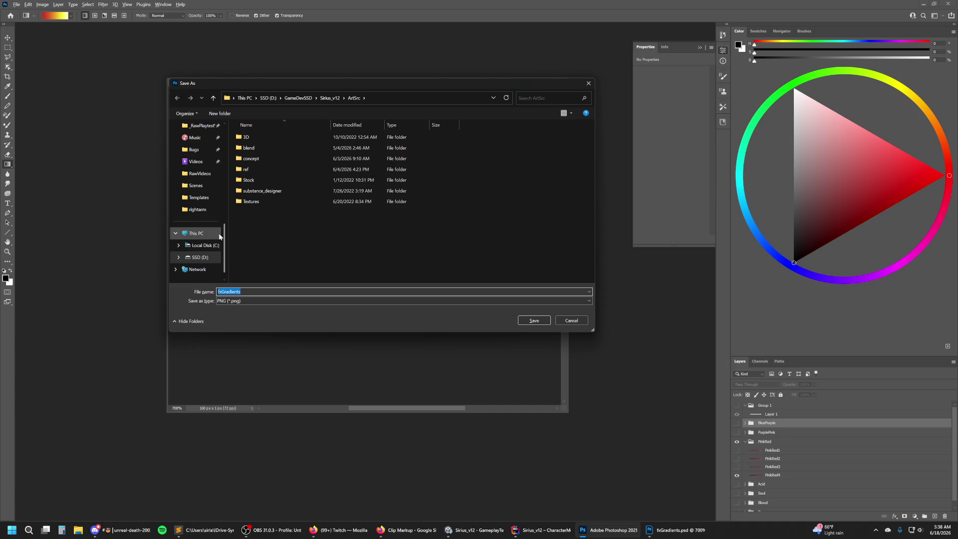
pyautogui.scroll(3, 202, 180)
pyautogui.click(203, 162)
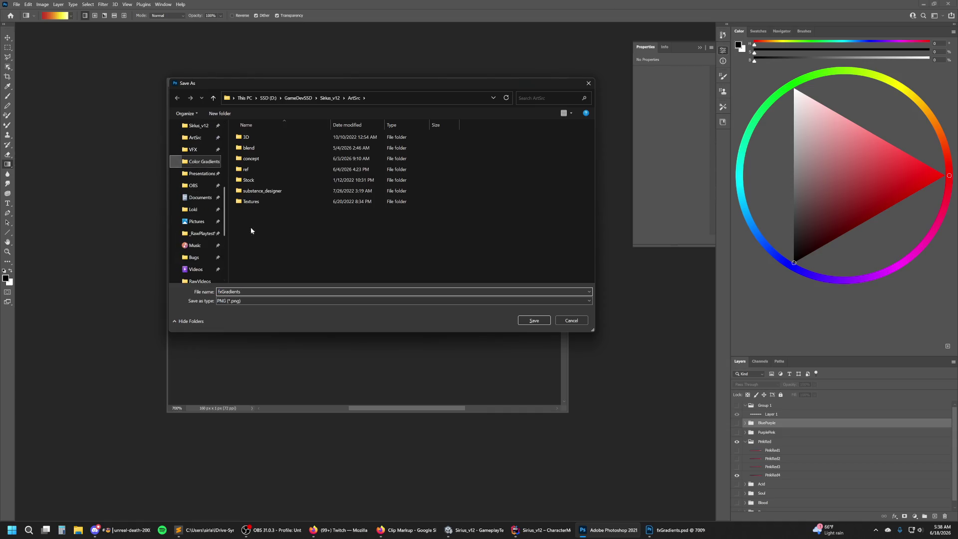
pyautogui.write('G_Pin')
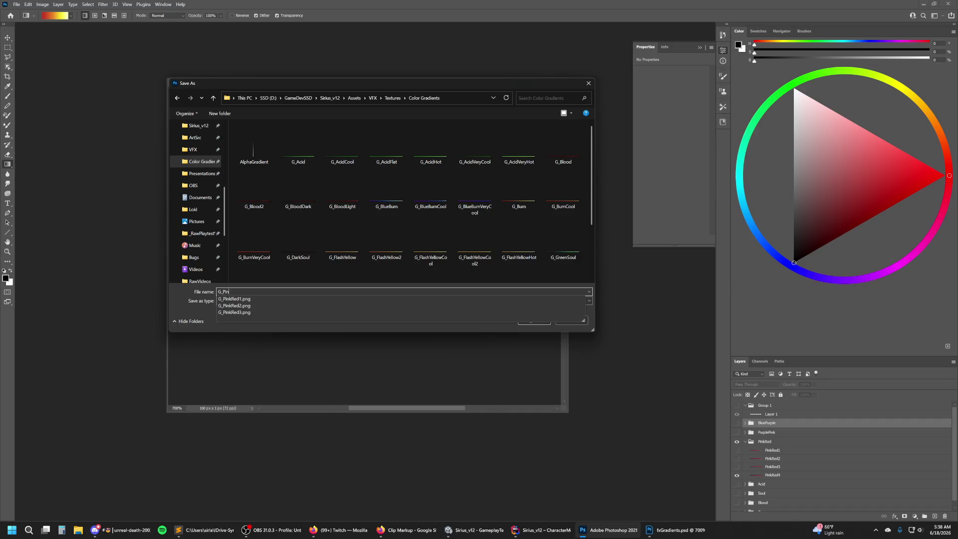
pyautogui.write('d4')
pyautogui.press('Return')
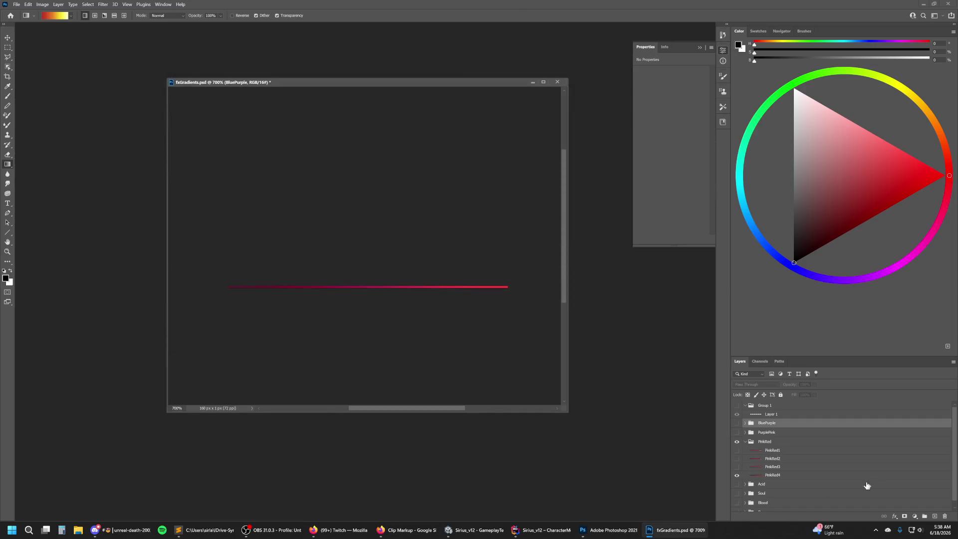
# Turn the PinkRed strips back on, hide the PinkRed group, and show and expand PurplePink.
pyautogui.moveTo(737, 467); pyautogui.dragTo(737, 450)
pyautogui.click(737, 432)
pyautogui.click(745, 441)
pyautogui.click(745, 432)
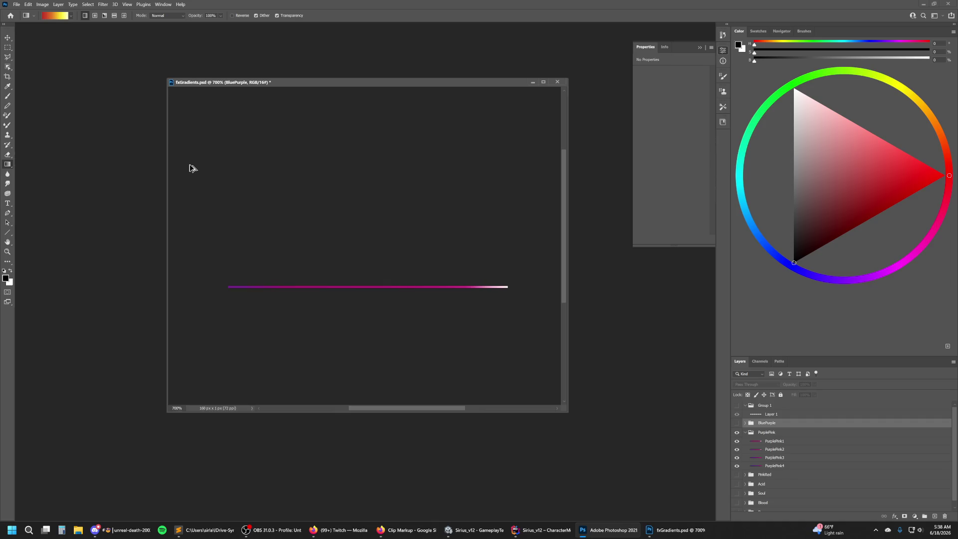
# Save the first purple-pink strip as G_PurplePink1 in GameDevSSD/ColorStudiesPractice/Color Gradients.
pyautogui.hotkey('ctrl', 'shift', 's')
pyautogui.click(209, 215)
pyautogui.click(210, 221)
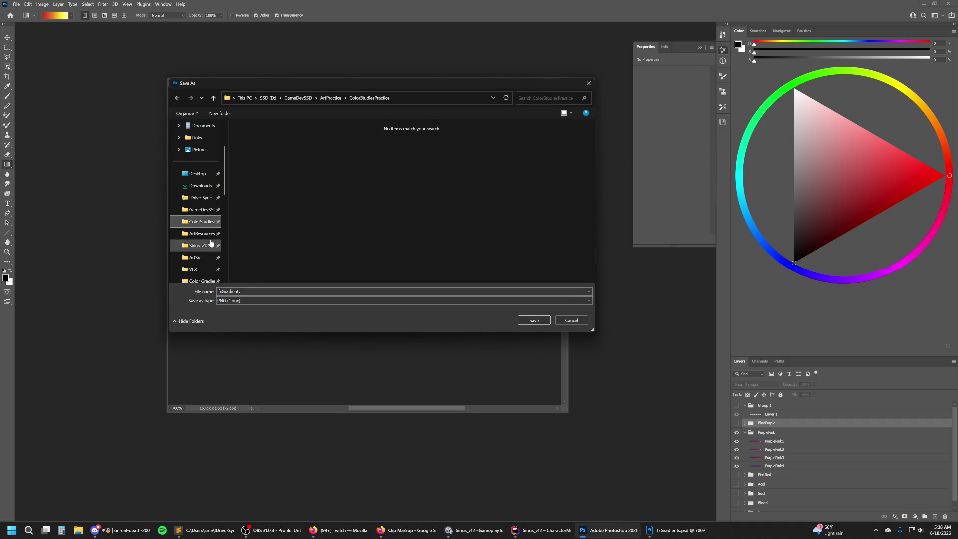
pyautogui.scroll(-3, 210, 242)
pyautogui.click(202, 221)
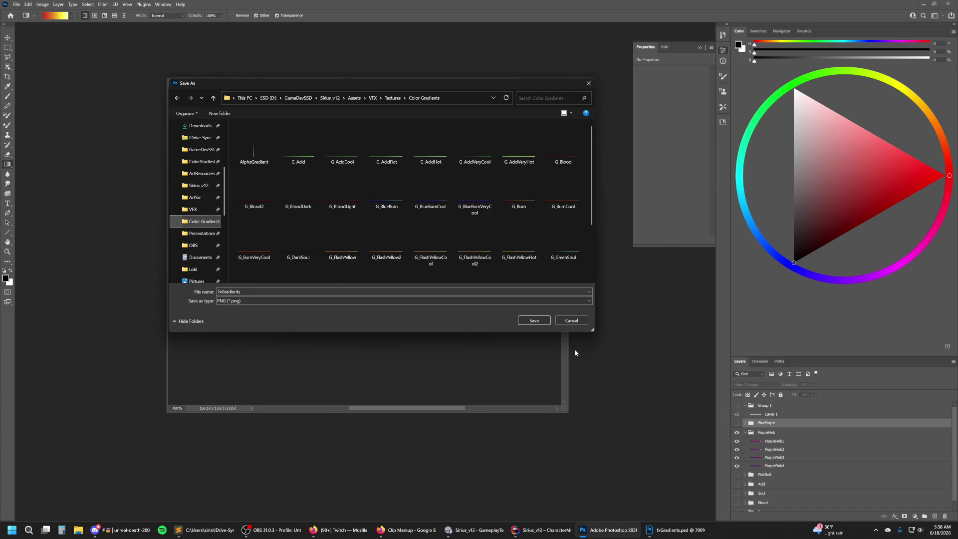
pyautogui.moveTo(594, 334); pyautogui.dragTo(620, 398)
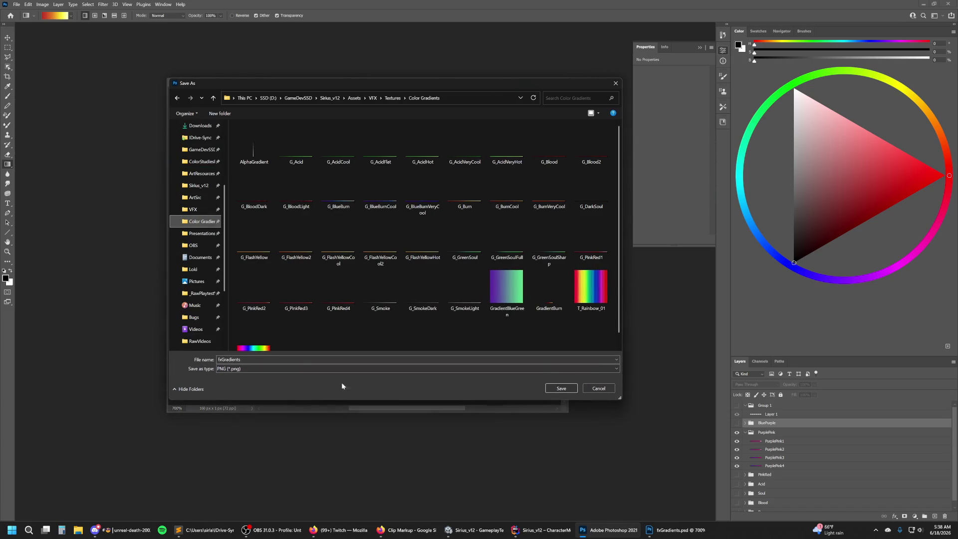
pyautogui.click(372, 359)
pyautogui.write('G_PurplePink1')
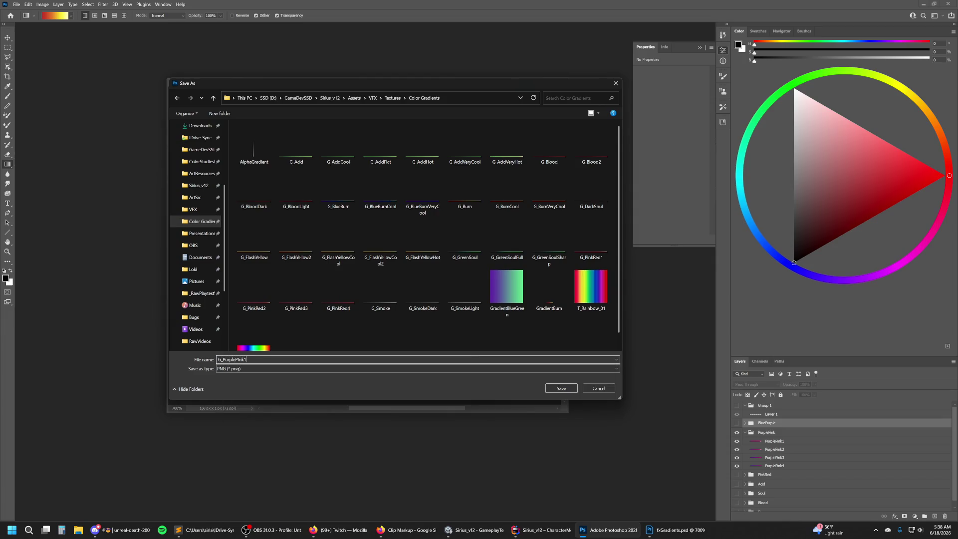
pyautogui.press('Return')
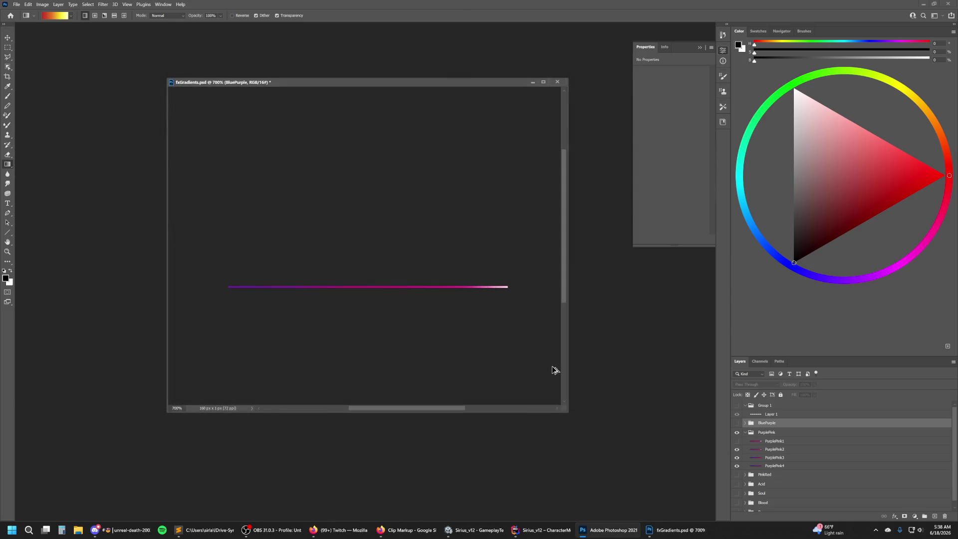
# Save the next purple-pink strip as G_PurplePink2 in Color Gradients.
pyautogui.hotkey('ctrl', 'shift', 's')
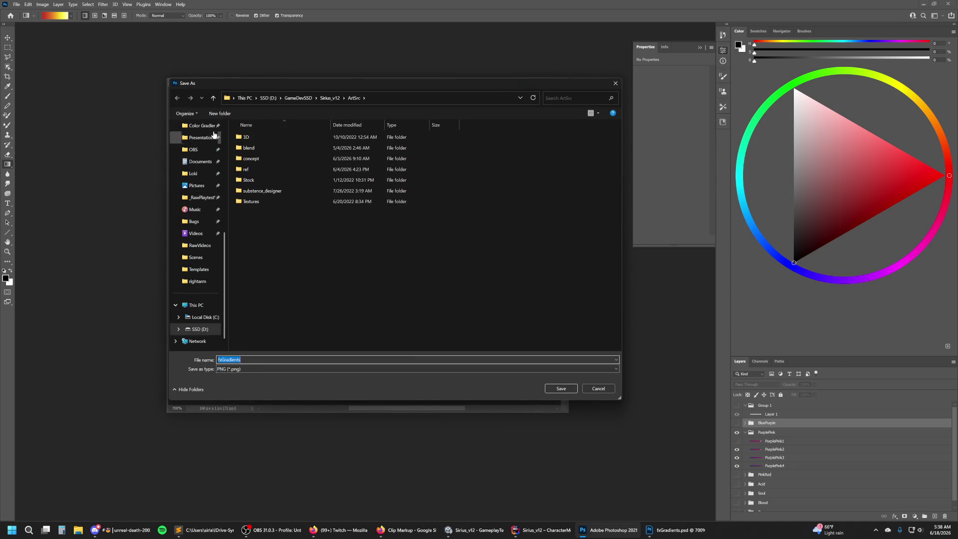
pyautogui.click(204, 126)
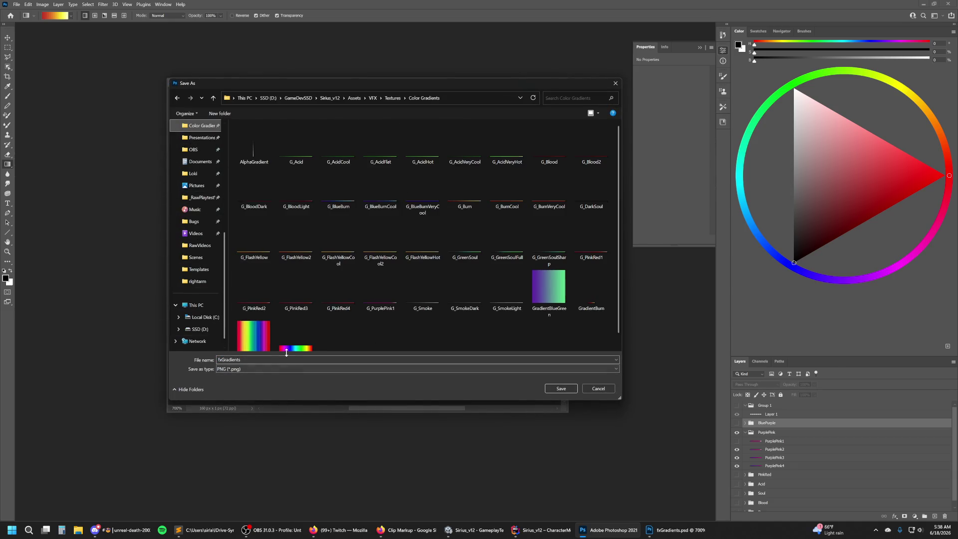
pyautogui.doubleClick(259, 359)
pyautogui.write('G_PurplePink')
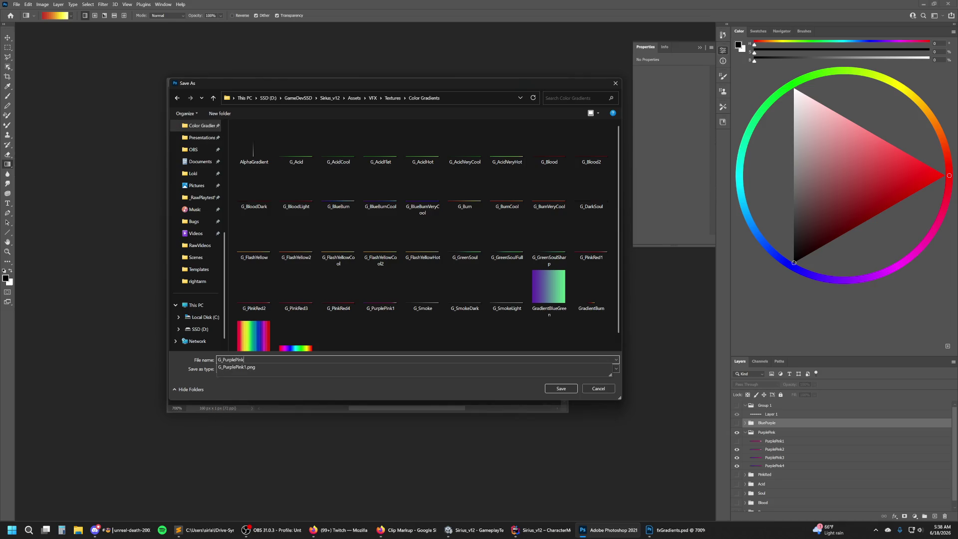
pyautogui.hotkey('ctrl', 'shift', 'Left')
pyautogui.click(221, 359)
pyautogui.press('Return')
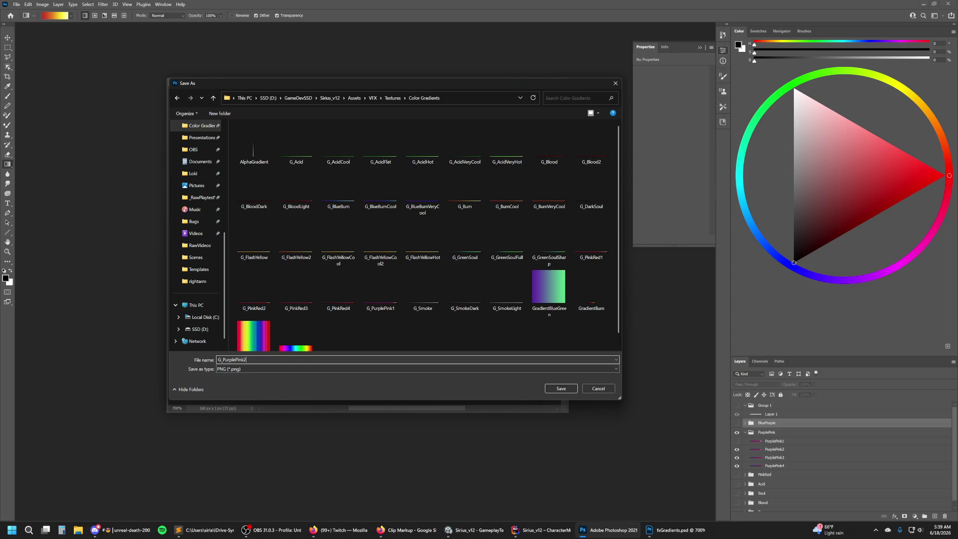
# Hide the PurplePink2 strip and save the next one as G_PurplePink3.
pyautogui.click(737, 450)
pyautogui.hotkey('shift', 'ctrl', 's')
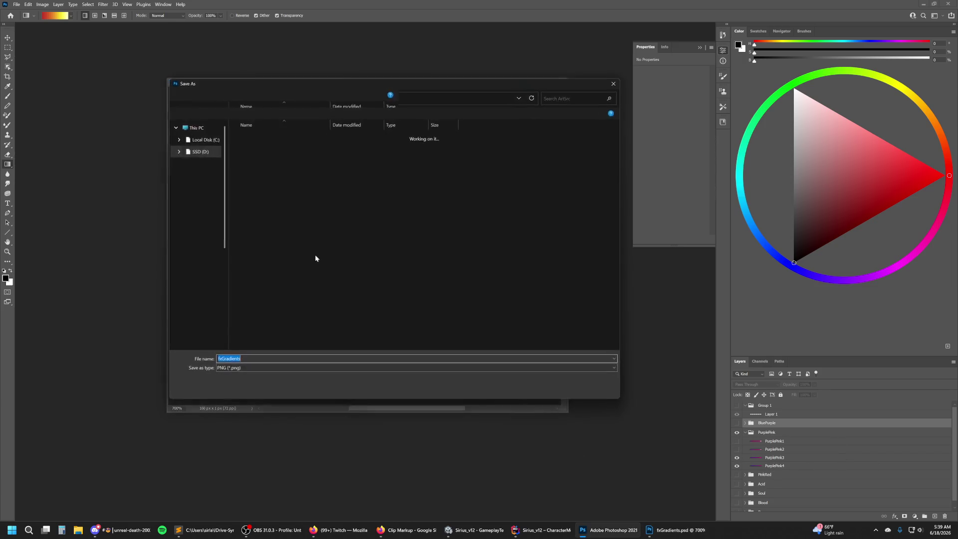
pyautogui.doubleClick(254, 360)
pyautogui.write('G_PurplePink3')
pyautogui.press('Return')
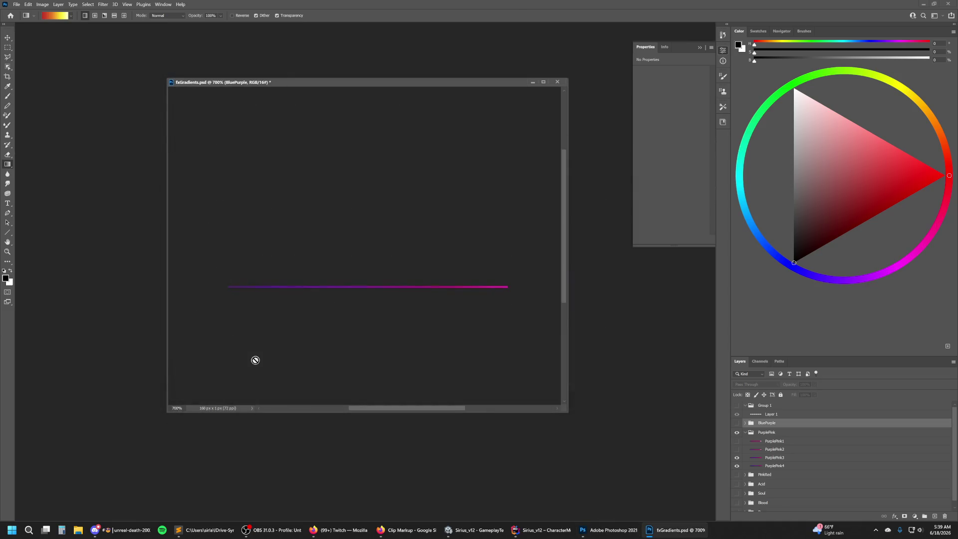
# Hide the PurplePink3 strip and save the last one as G_PurplePink4.
pyautogui.click(737, 457)
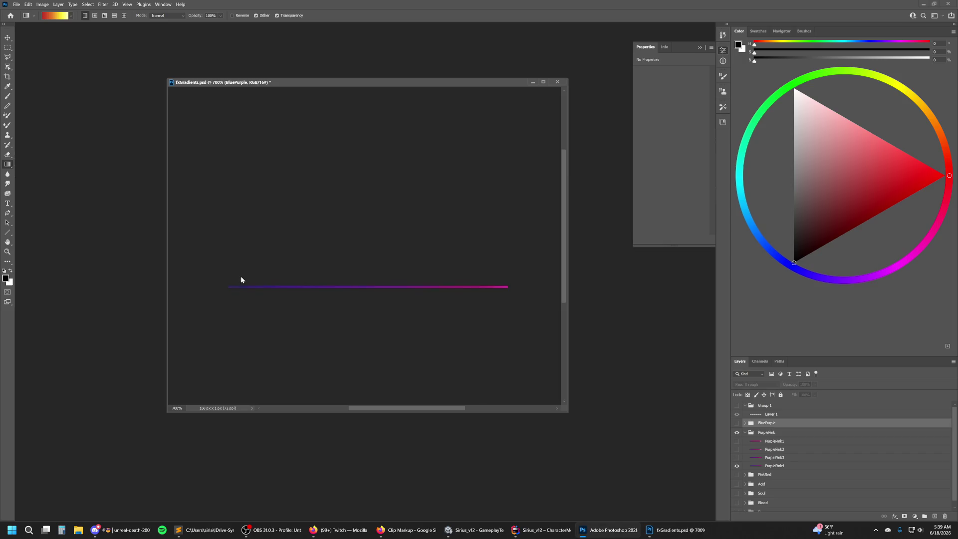
pyautogui.hotkey('shift', 'ctrl', 's')
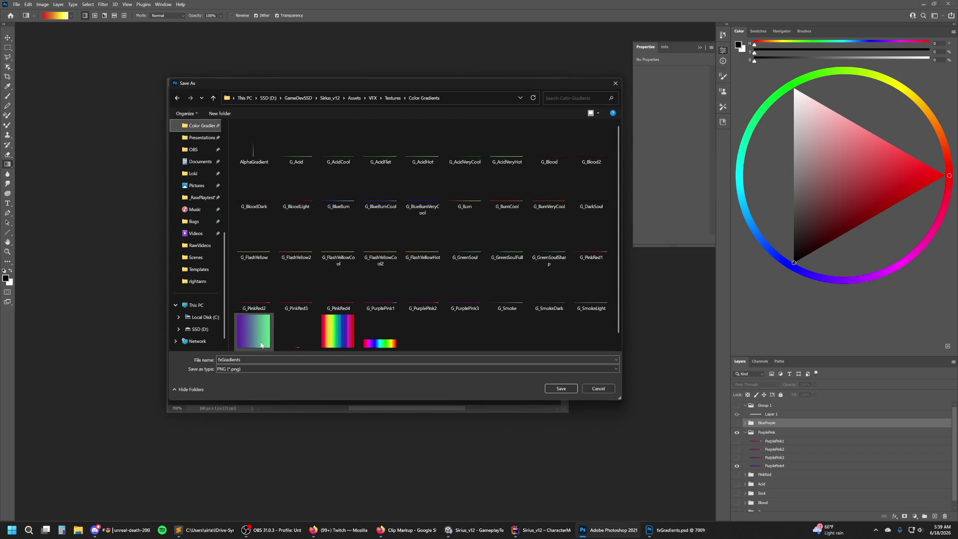
pyautogui.write('G_PurplePink4')
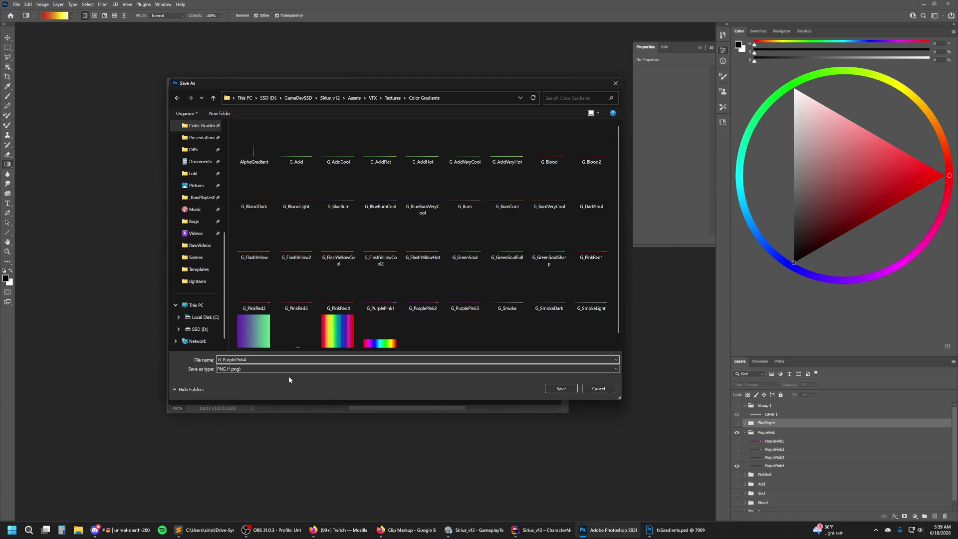
pyautogui.press('Return')
# Turn all four PurplePink strips back on and hide the PurplePink group.
pyautogui.click(737, 441)
pyautogui.click(737, 449)
pyautogui.click(737, 457)
pyautogui.click(737, 466)
pyautogui.click(737, 432)
pyautogui.click(743, 433)
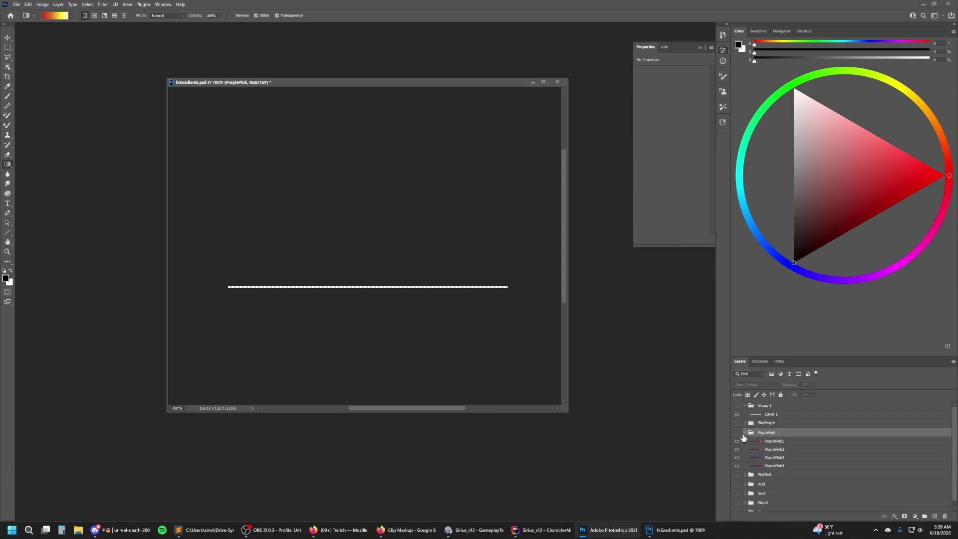
# Collapse the PurplePink group, then show and expand the BluePurple group.
pyautogui.click(745, 432)
pyautogui.click(737, 423)
pyautogui.click(745, 423)
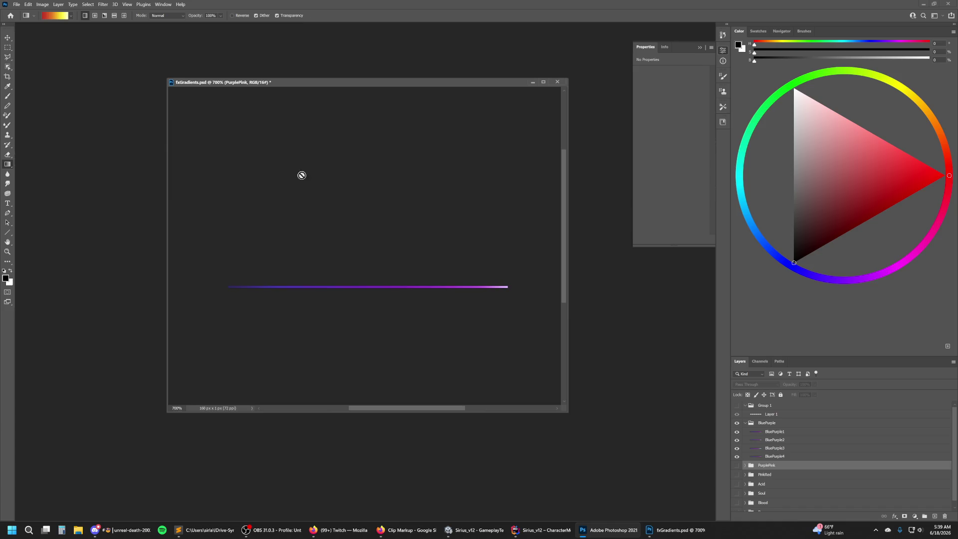
# Save the first blue-purple strip as G_BluePurple1 in the Color Gradients folder.
pyautogui.hotkey('ctrl', 'shift', 's')
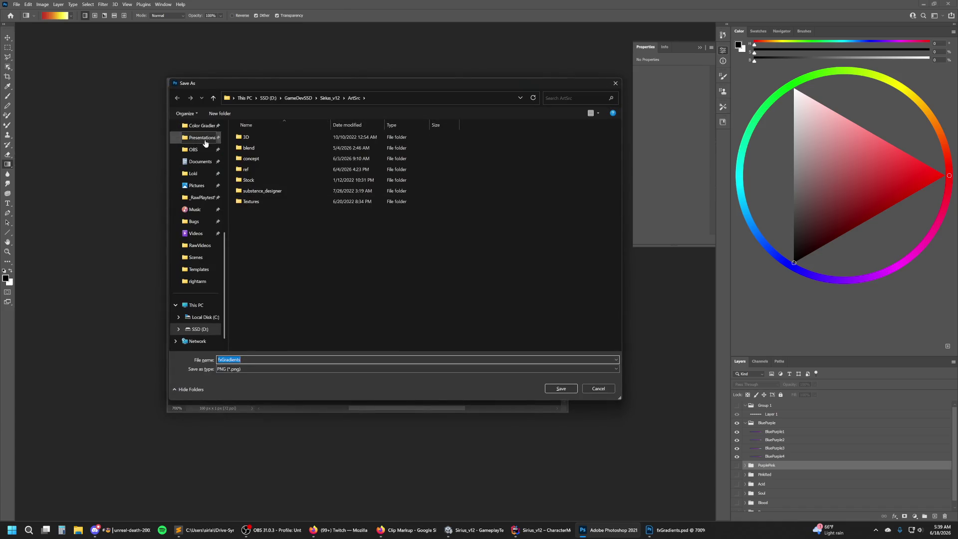
pyautogui.click(202, 125)
pyautogui.click(288, 359)
pyautogui.write('G_PurplePin')
pyautogui.press('BackSpace')
pyautogui.press('BackSpace')
pyautogui.press('BackSpace')
pyautogui.write('Blue')
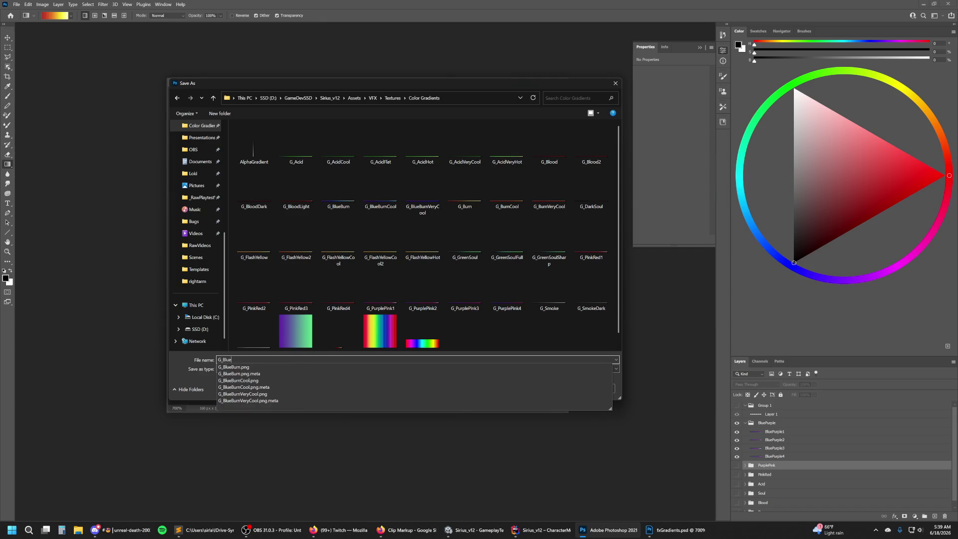
pyautogui.write('Pu')
pyautogui.hotkey('ctrl', 'shift', 'Left')
pyautogui.press('End')
pyautogui.hotkey('ctrl', 'shift', 'Left')
pyautogui.hotkey('ctrl', 'shift', 'Left')
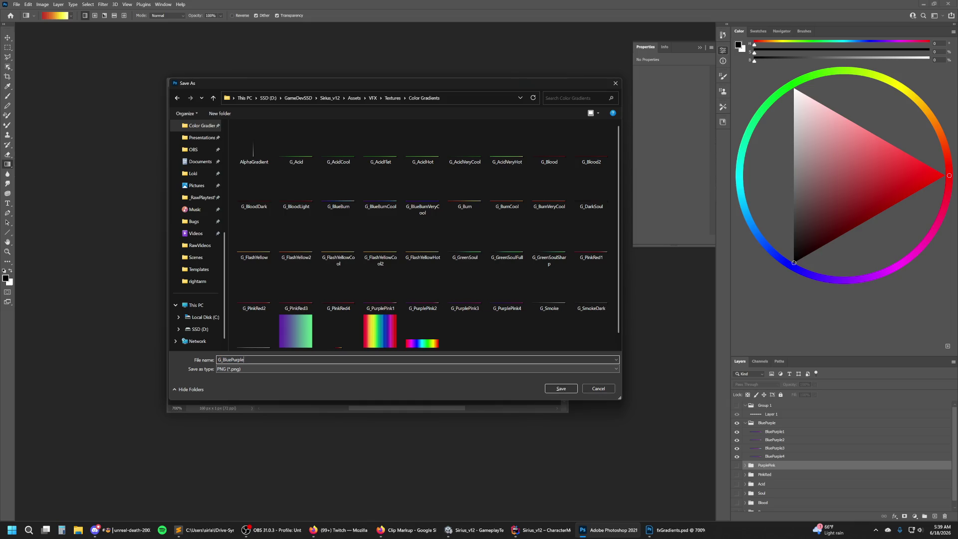
pyautogui.press('Return')
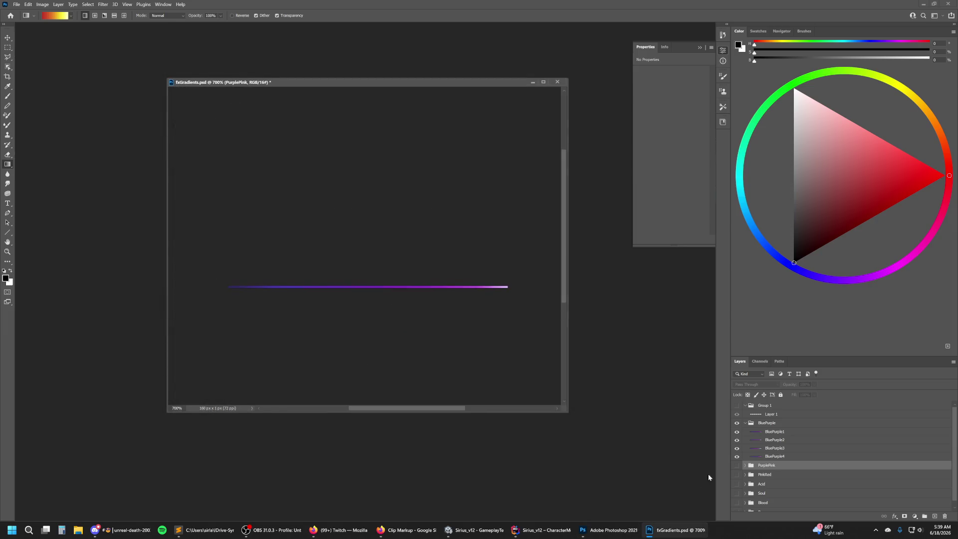
# Hide the BluePurple1 strip and save the next one as G_BluePurple2 in Color Gradients.
pyautogui.click(737, 433)
pyautogui.hotkey('ctrl', 'shift', 's')
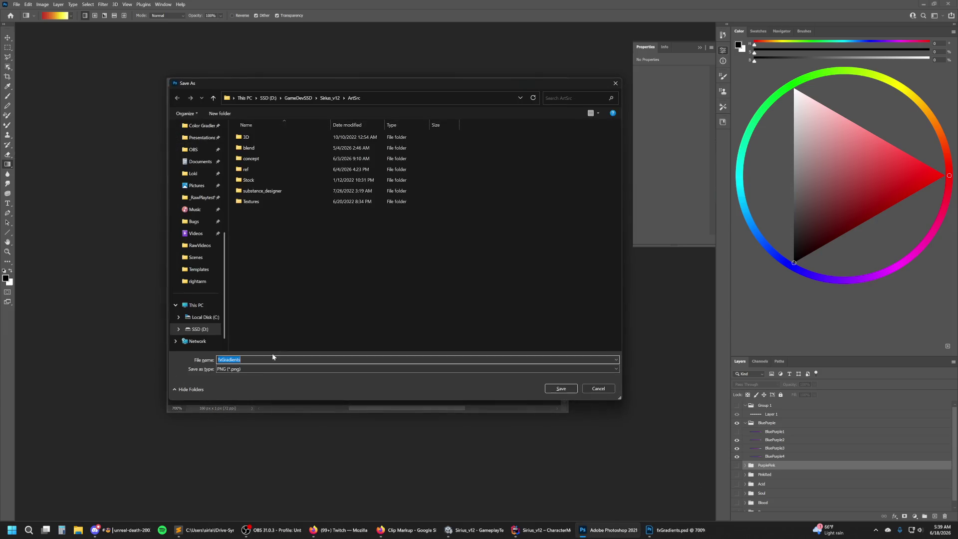
pyautogui.write('G_BluePurple')
pyautogui.click(201, 125)
pyautogui.click(300, 359)
pyautogui.write('2')
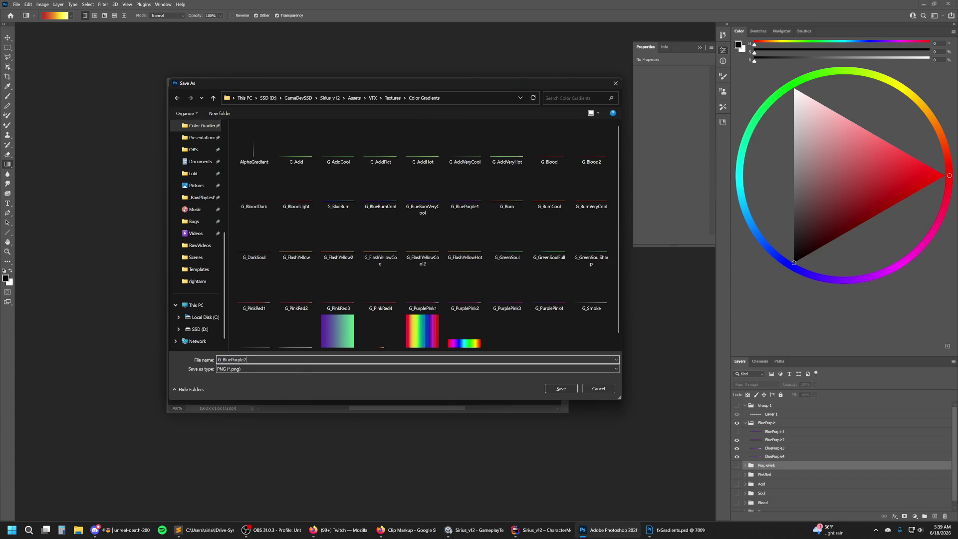
pyautogui.press('Return')
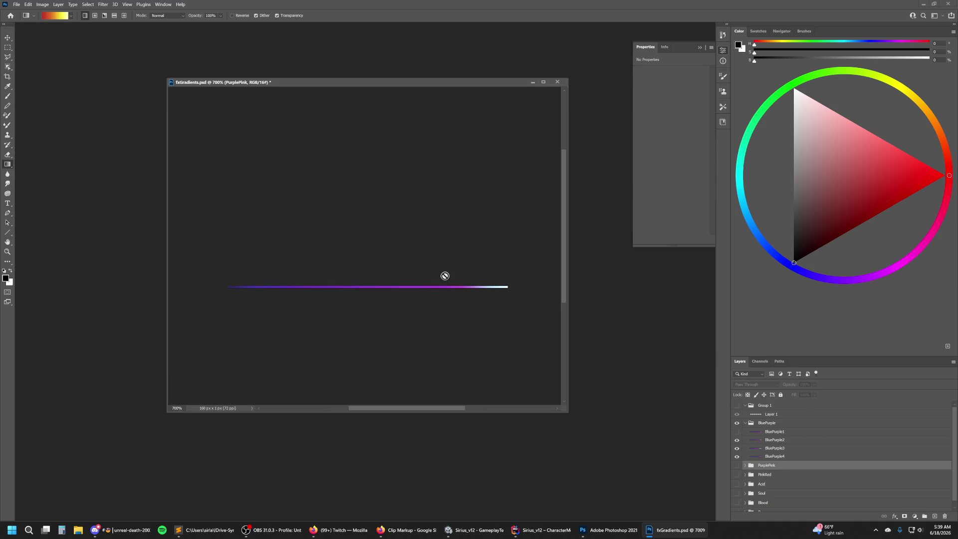
# Save another PNG copy of the blue-purple strip under a G_BluePurple name.
pyautogui.hotkey('ctrl', 'shift', 's')
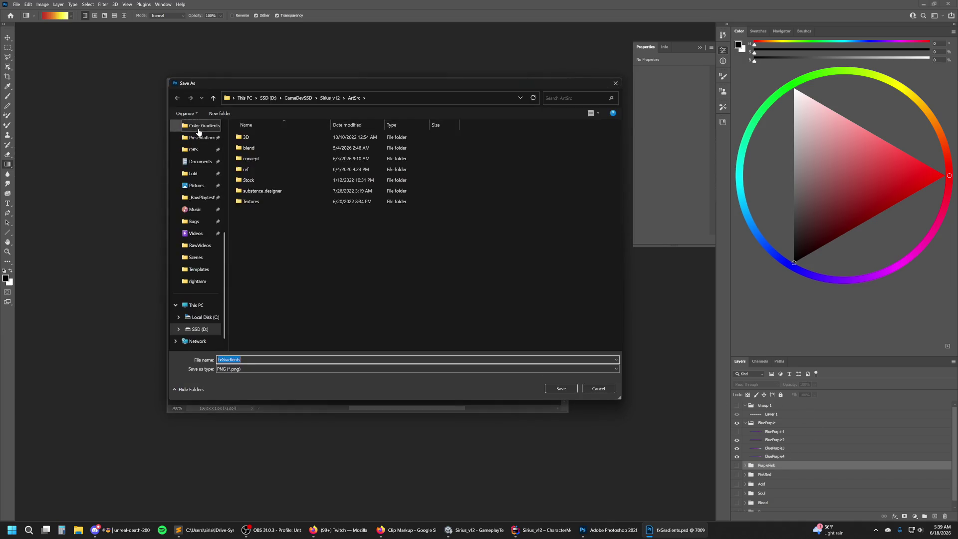
pyautogui.doubleClick(265, 360)
pyautogui.write('G_BluePurple3')
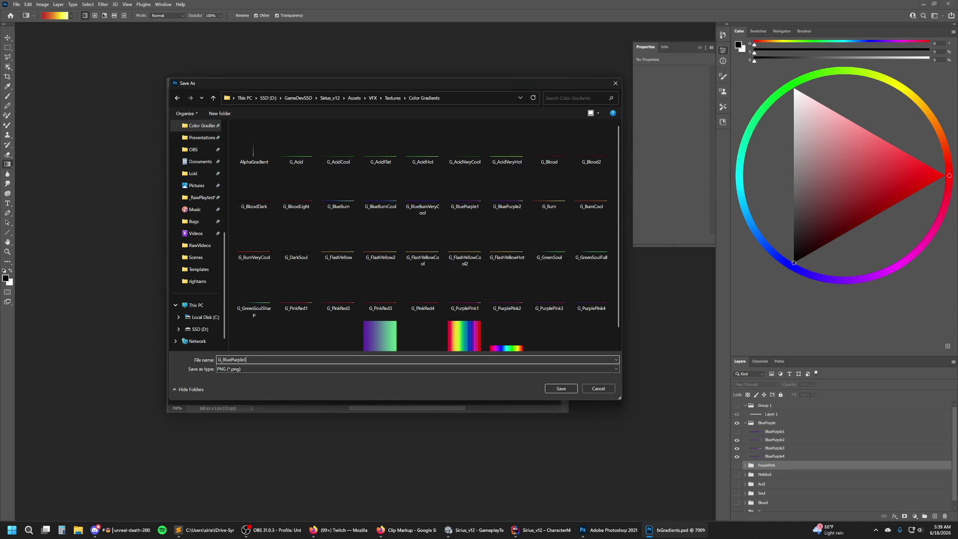
pyautogui.press('Return')
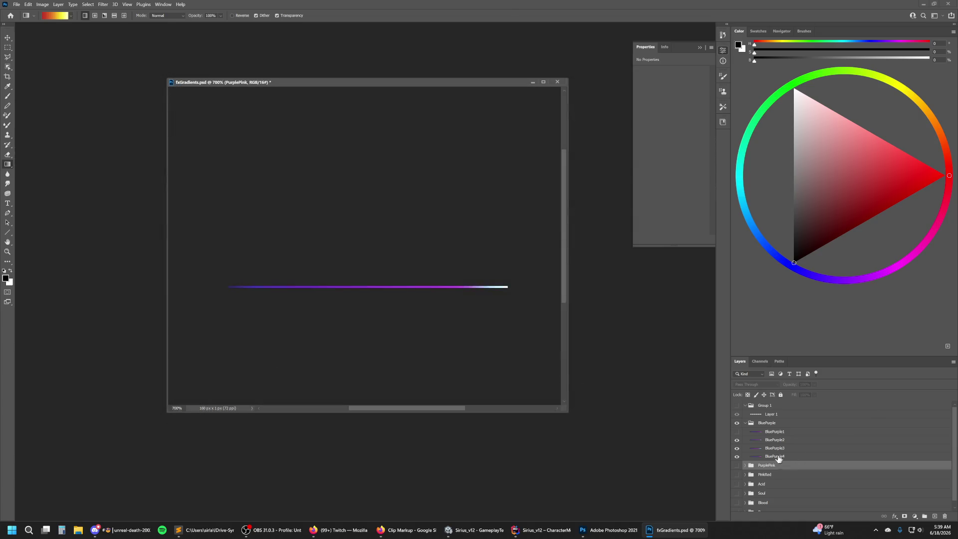
# Hide the BluePurple2 layer and save the strip as G_BluePurple4 in Color Gradients.
pyautogui.click(737, 440)
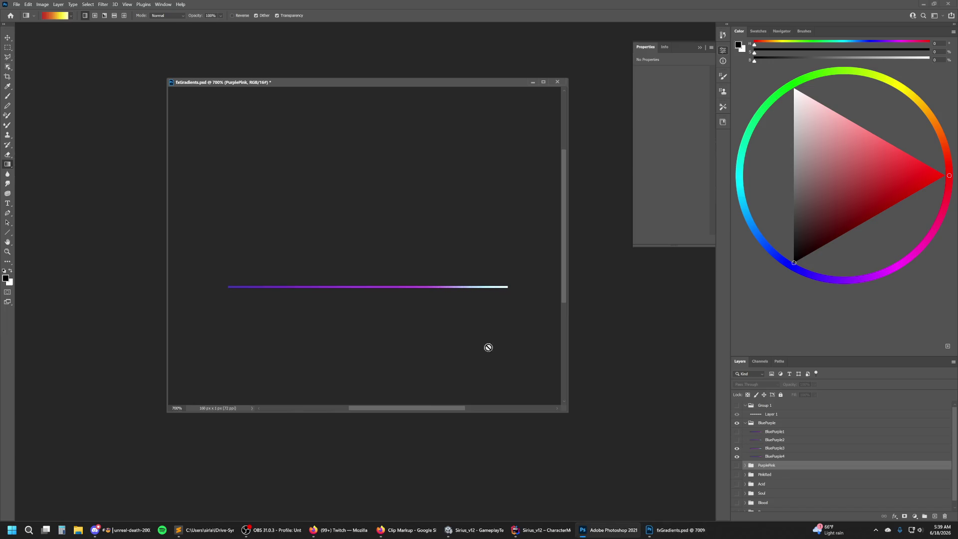
pyautogui.hotkey('ctrl', 'shift', 's')
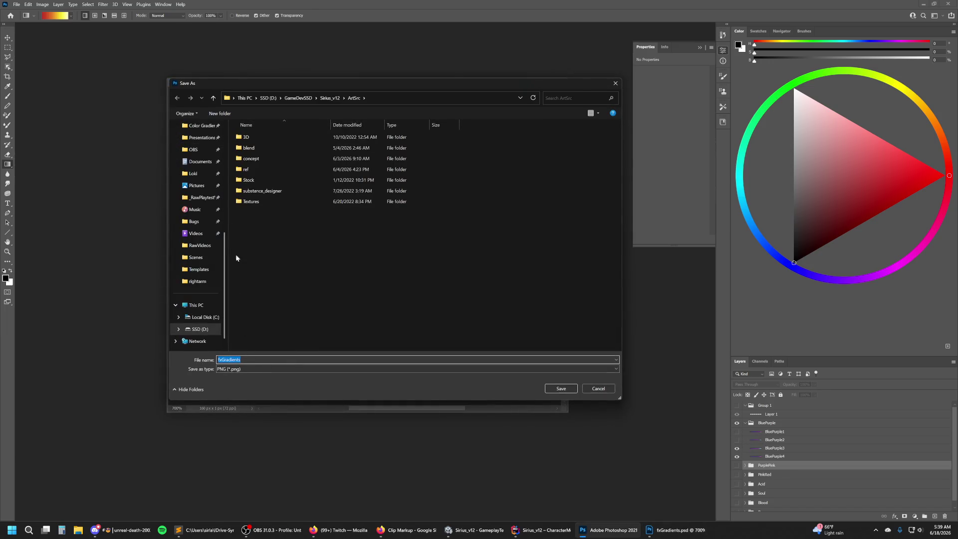
pyautogui.click(201, 126)
pyautogui.write('G_BluePurple4')
pyautogui.press('Return')
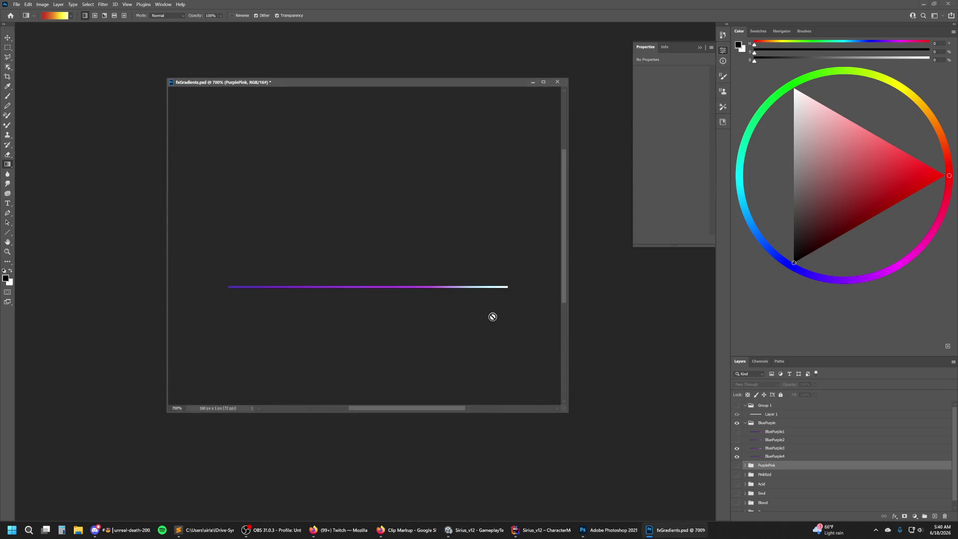
# Save the layered fxGradients document, then export the strip without BluePurple3 as G_BluePurple4.
pyautogui.click(16, 5)
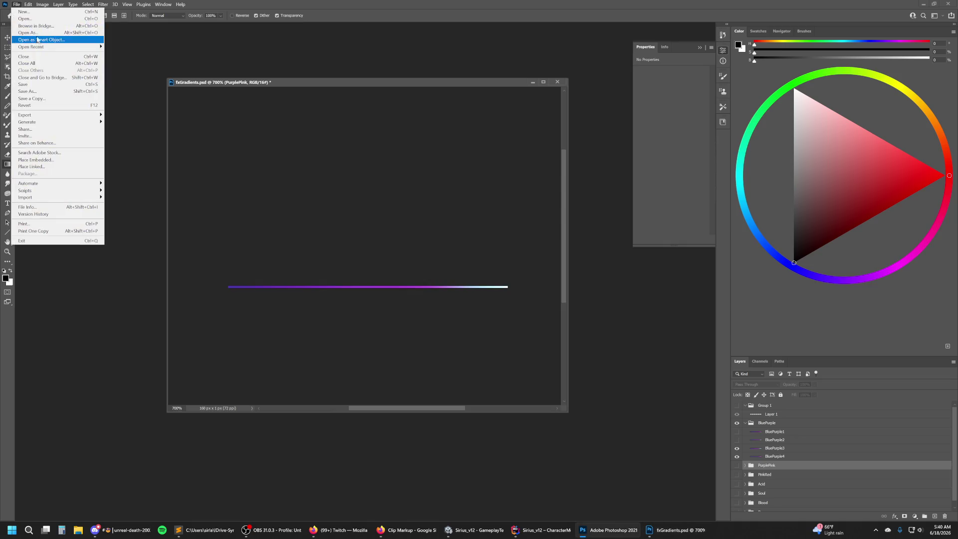
pyautogui.click(29, 84)
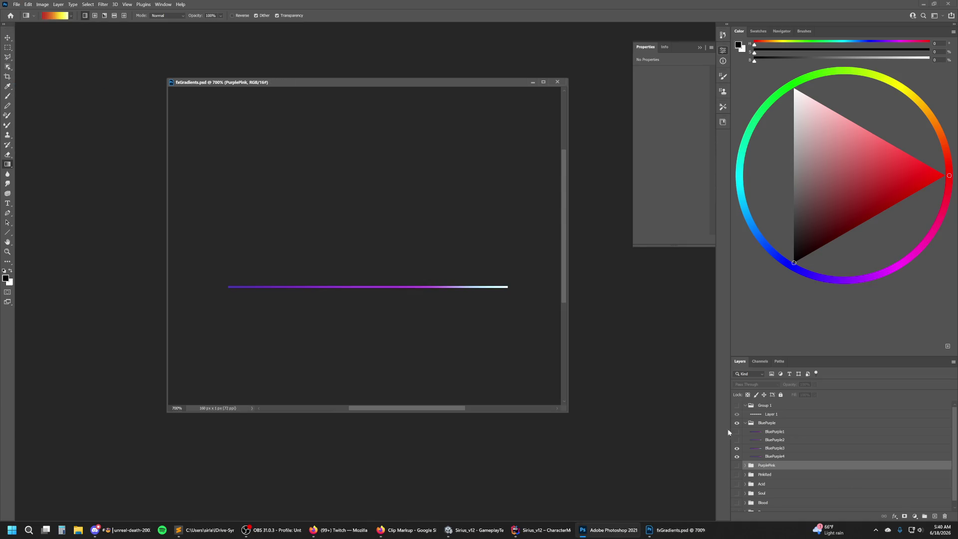
pyautogui.click(737, 448)
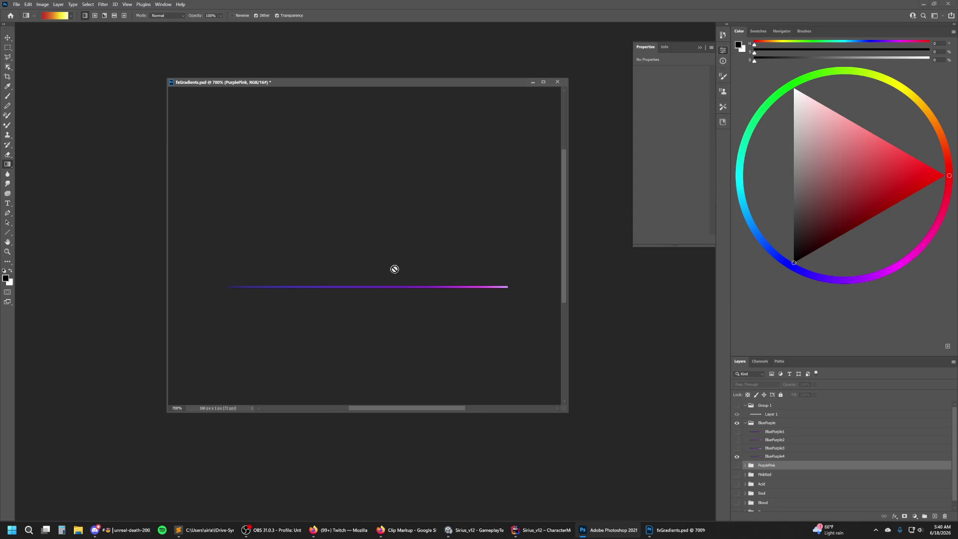
pyautogui.hotkey('ctrl', 'shift', 's')
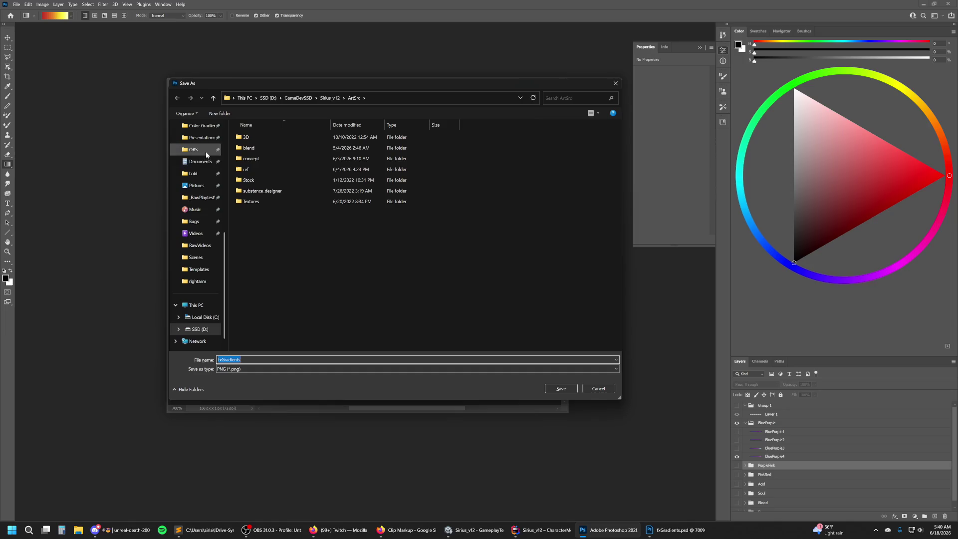
pyautogui.click(201, 125)
pyautogui.doubleClick(229, 359)
pyautogui.write('G_BluePurple4')
pyautogui.press('Return')
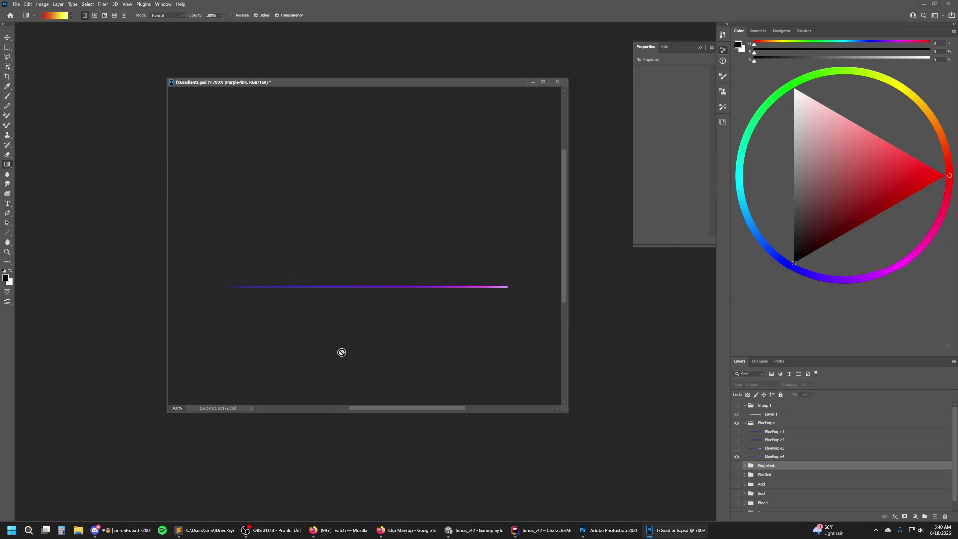
# Turn the BluePurple1, BluePurple3 and BluePurple4 layers back on so every strip shows.
pyautogui.click(737, 448)
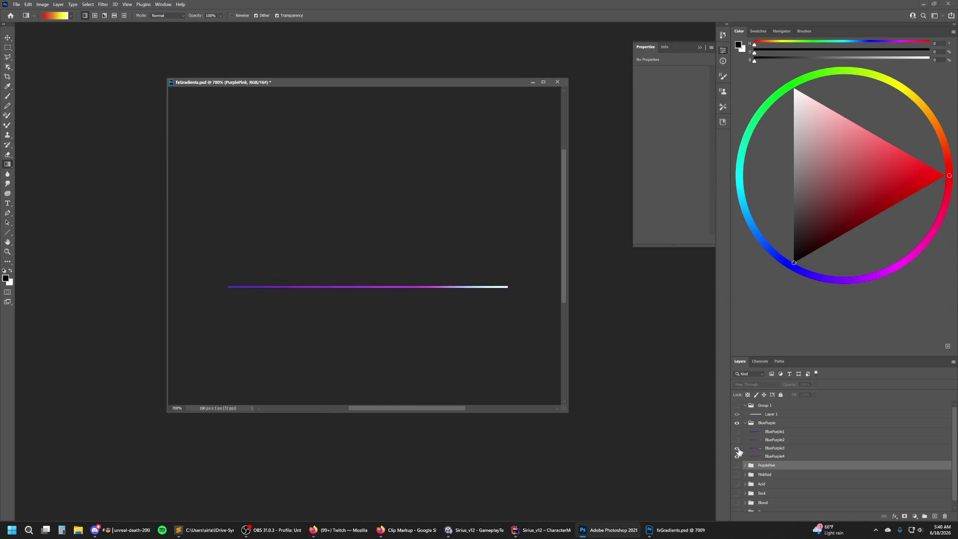
pyautogui.click(737, 448)
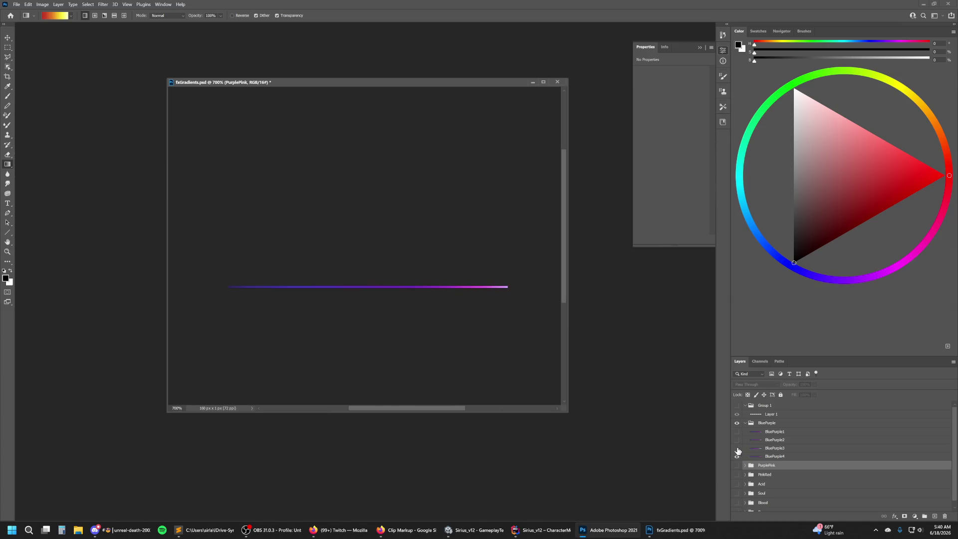
pyautogui.click(737, 456)
pyautogui.click(737, 448)
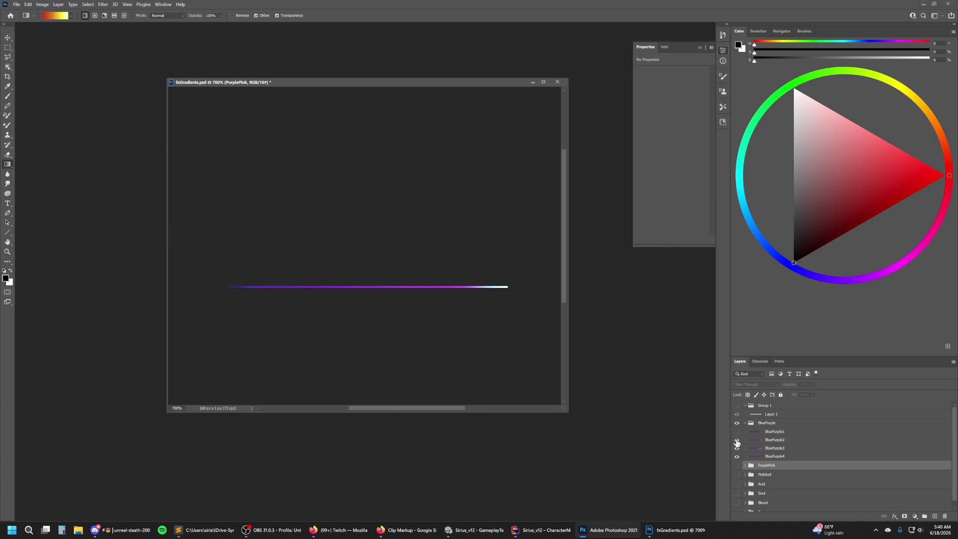
pyautogui.click(737, 432)
# Rename the bottom BluePurple layer to the temporary name BluePurple22.
pyautogui.click(737, 423)
pyautogui.click(737, 422)
pyautogui.click(788, 439)
pyautogui.click(790, 448)
pyautogui.click(793, 456)
pyautogui.doubleClick(792, 457)
pyautogui.press('Right')
pyautogui.press('BackSpace')
pyautogui.press('Return')
# Rename BluePurple2 to BluePurple3 and the lower BluePurple3 to BluePurple4.
pyautogui.click(792, 441)
pyautogui.doubleClick(796, 443)
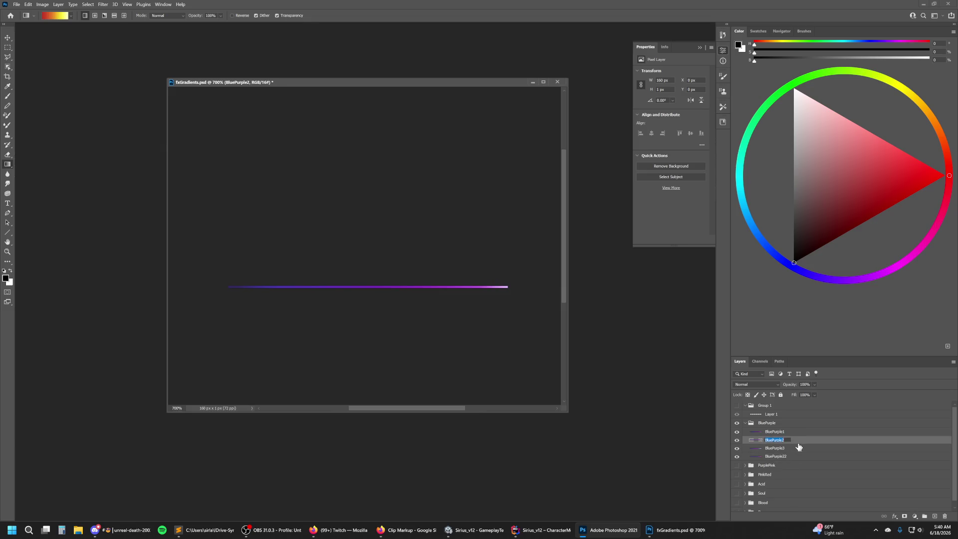
pyautogui.press('Right')
pyautogui.press('BackSpace')
pyautogui.write('3')
pyautogui.press('Return')
pyautogui.doubleClick(795, 447)
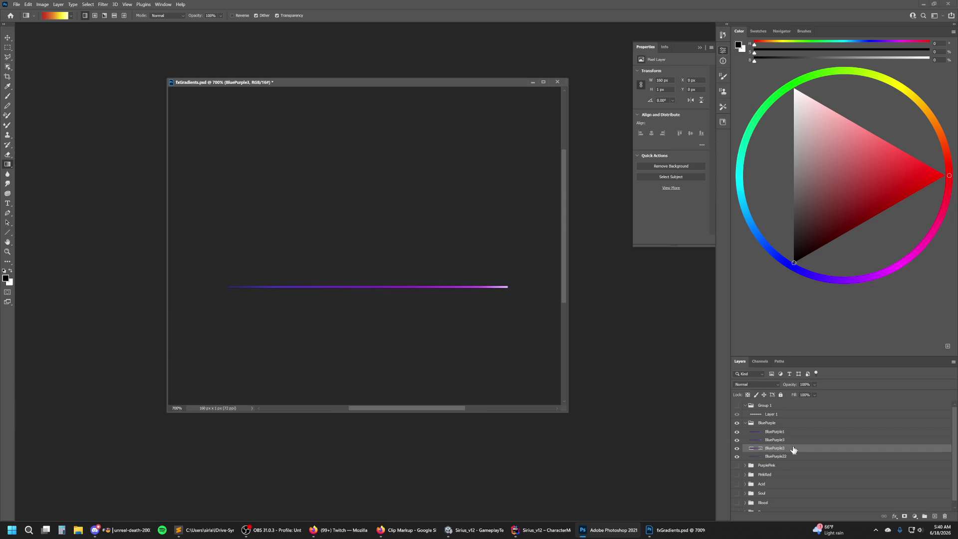
pyautogui.press('Right')
pyautogui.press('BackSpace')
pyautogui.write('4')
# Rename BluePurple22 to BluePurple2 and move it up directly below BluePurple1.
pyautogui.doubleClick(791, 456)
pyautogui.press('Right')
pyautogui.press('BackSpace')
pyautogui.press('Return')
pyautogui.moveTo(792, 461); pyautogui.dragTo(793, 437)
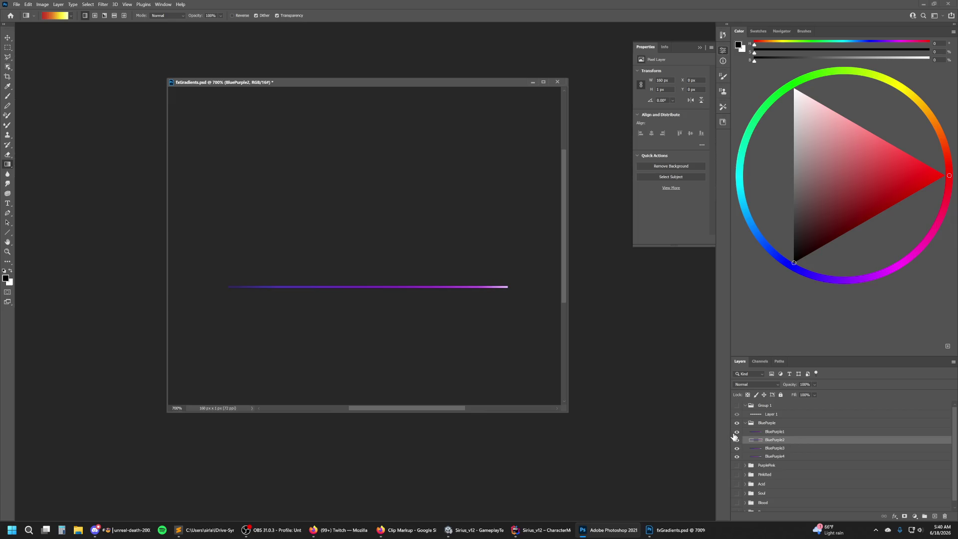
pyautogui.click(773, 432)
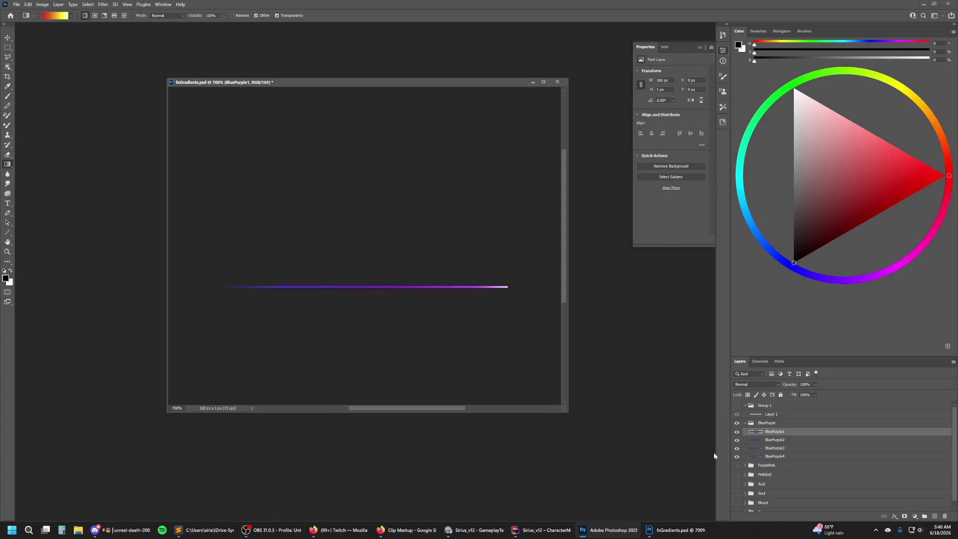
pyautogui.click(478, 531)
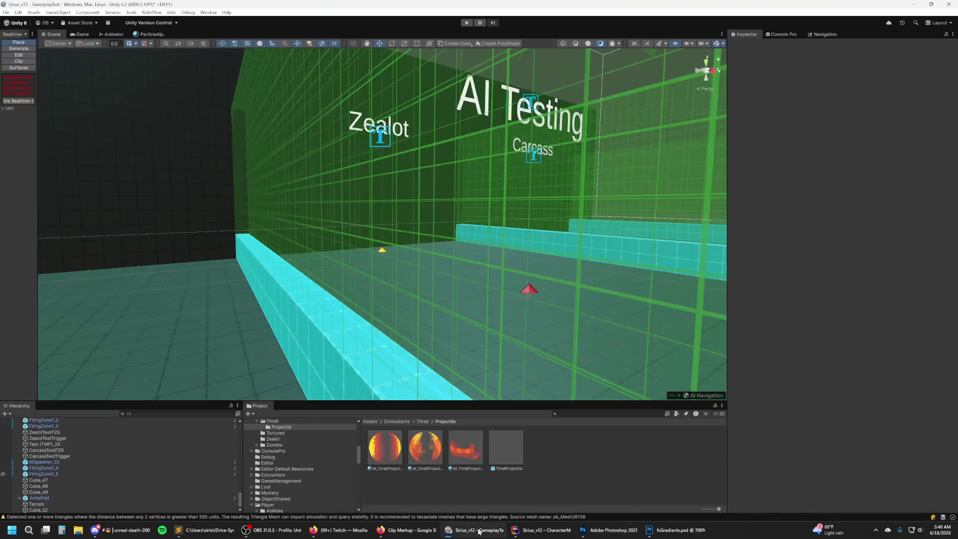
# Open Assets/VFX/Textures/Color Gradients in Unity's Project window to list textures like G_Acid.
pyautogui.scroll(-5, 332, 492)
pyautogui.scroll(-5, 334, 489)
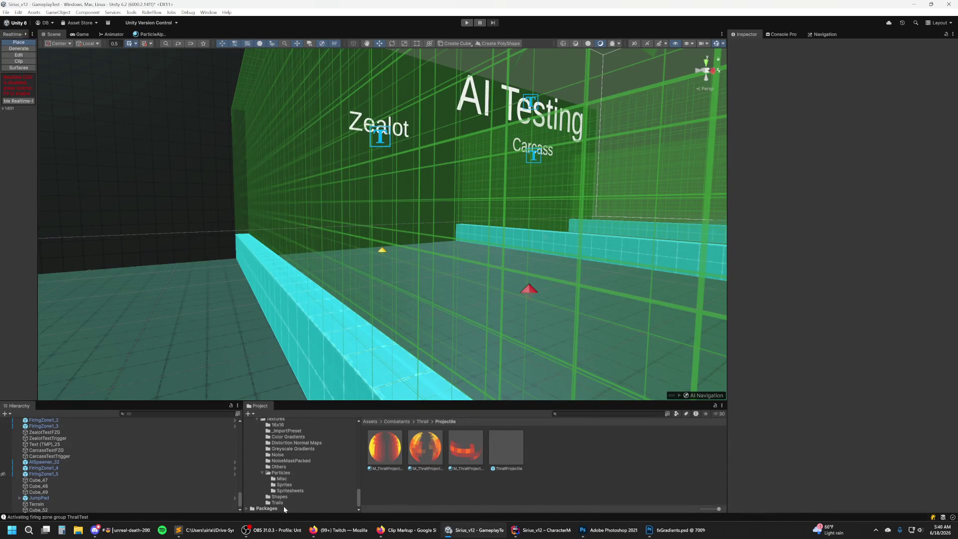
pyautogui.click(623, 533)
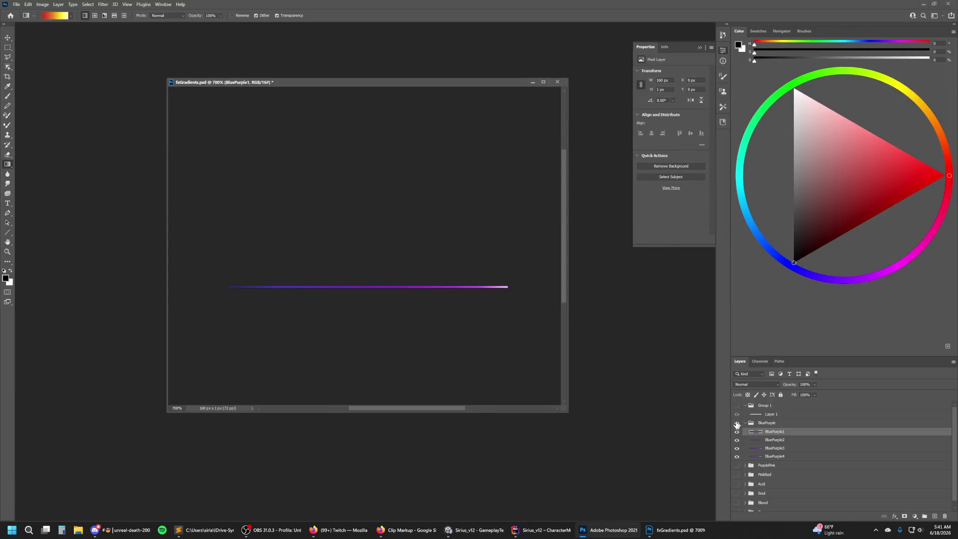
pyautogui.click(487, 534)
pyautogui.scroll(-5, 310, 465)
pyautogui.scroll(3, 271, 460)
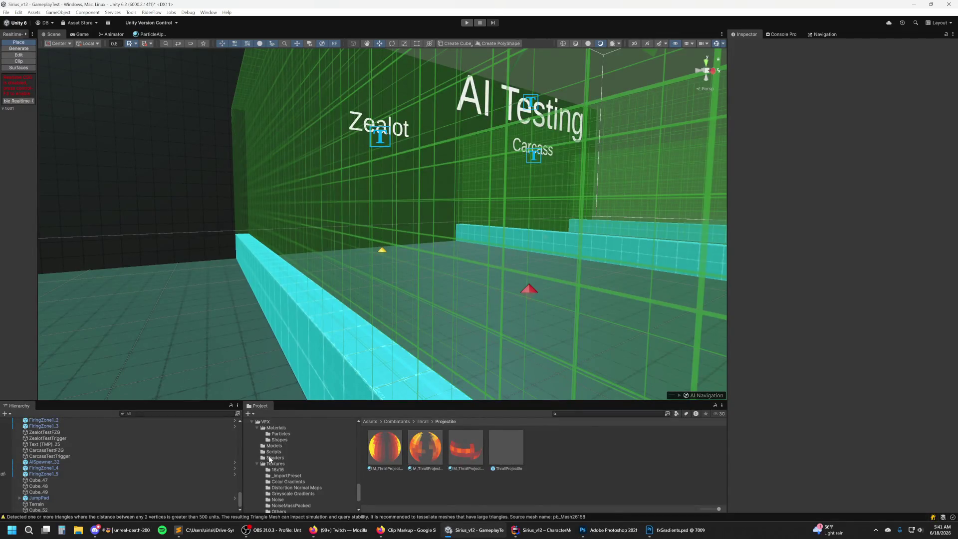
pyautogui.scroll(-2, 302, 486)
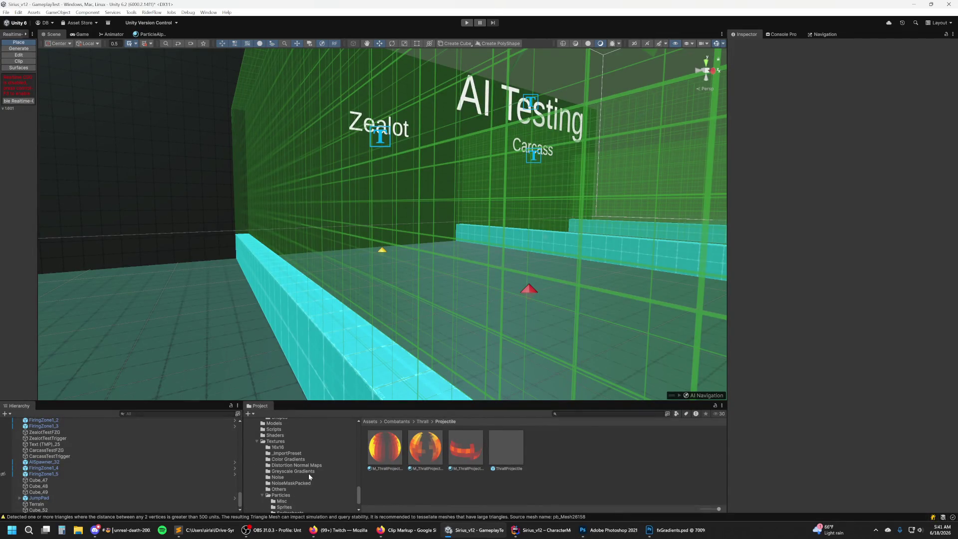
pyautogui.click(297, 460)
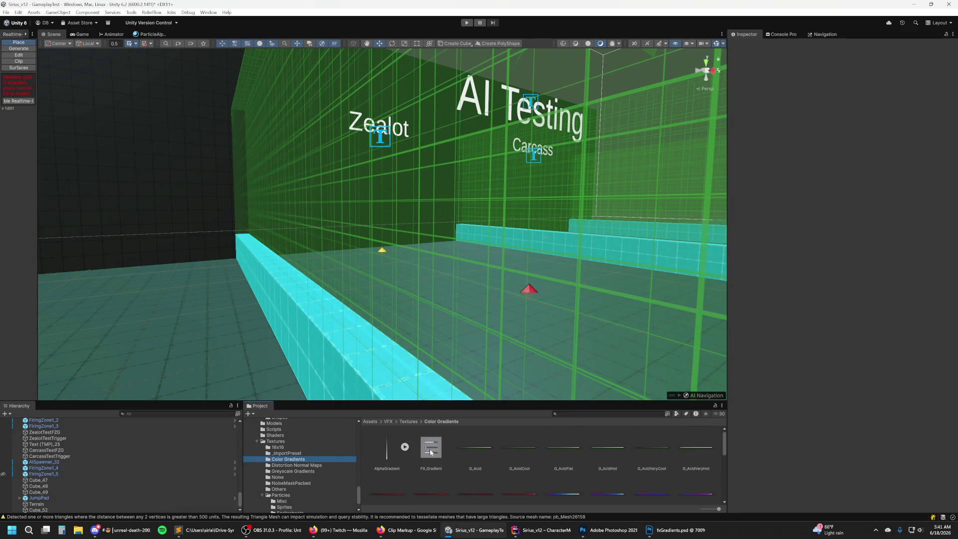
pyautogui.scroll(-3, 472, 447)
pyautogui.scroll(-2, 496, 444)
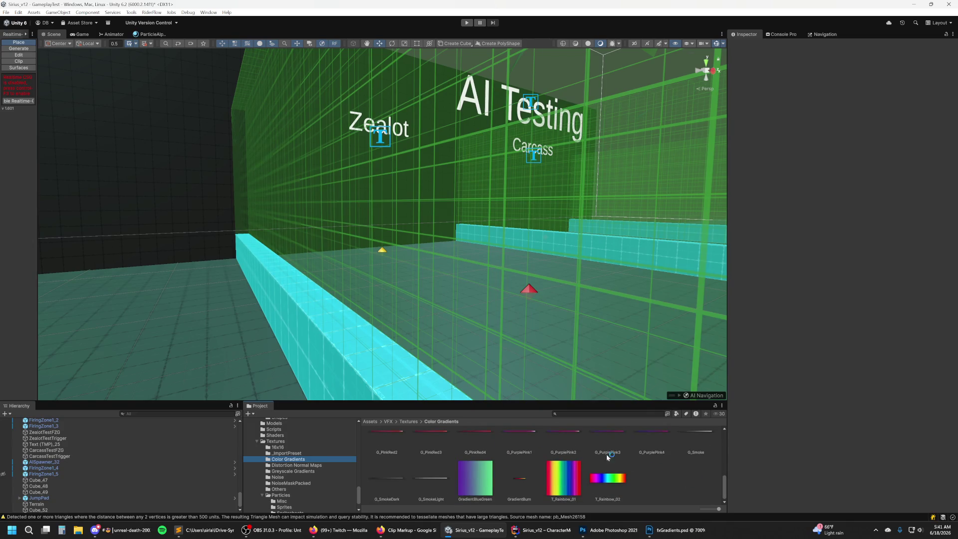
pyautogui.scroll(1, 655, 496)
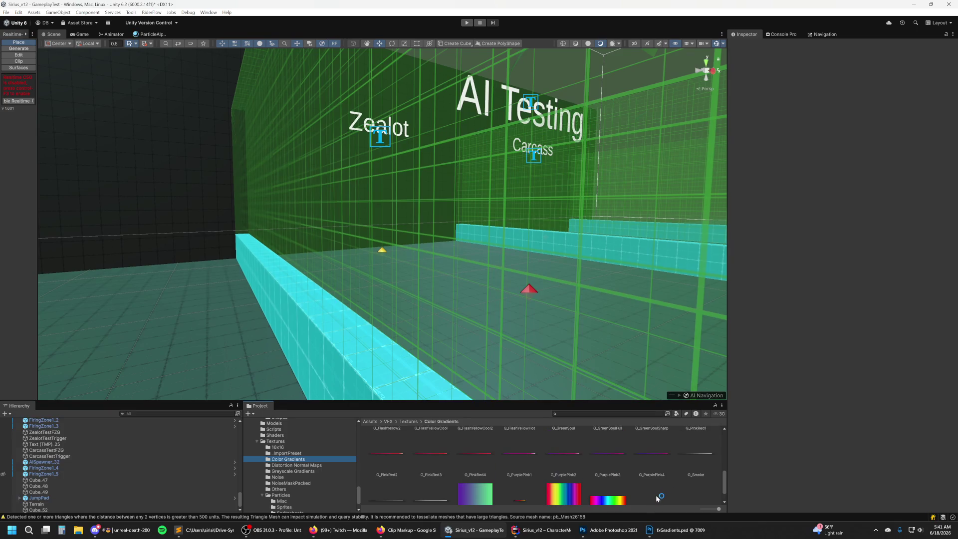
pyautogui.click(646, 463)
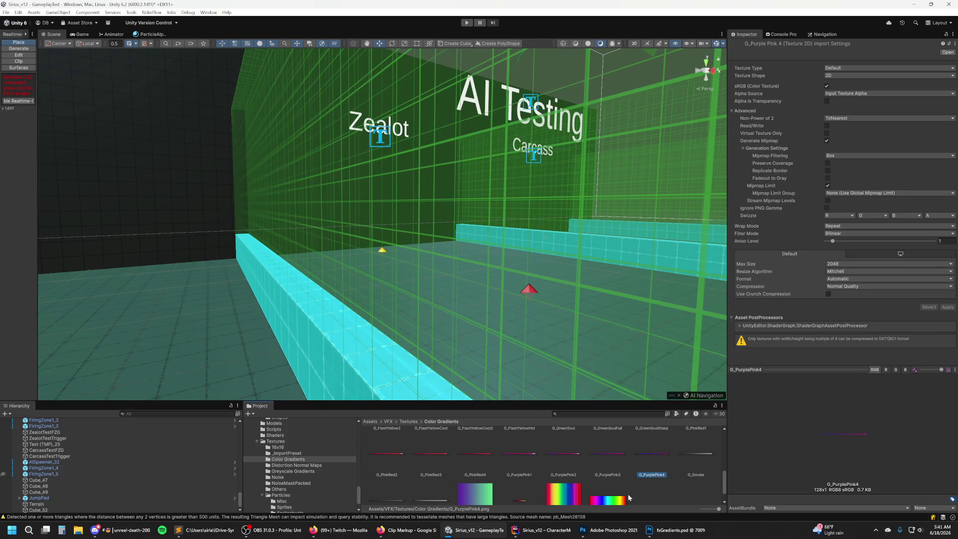
pyautogui.scroll(-1, 601, 461)
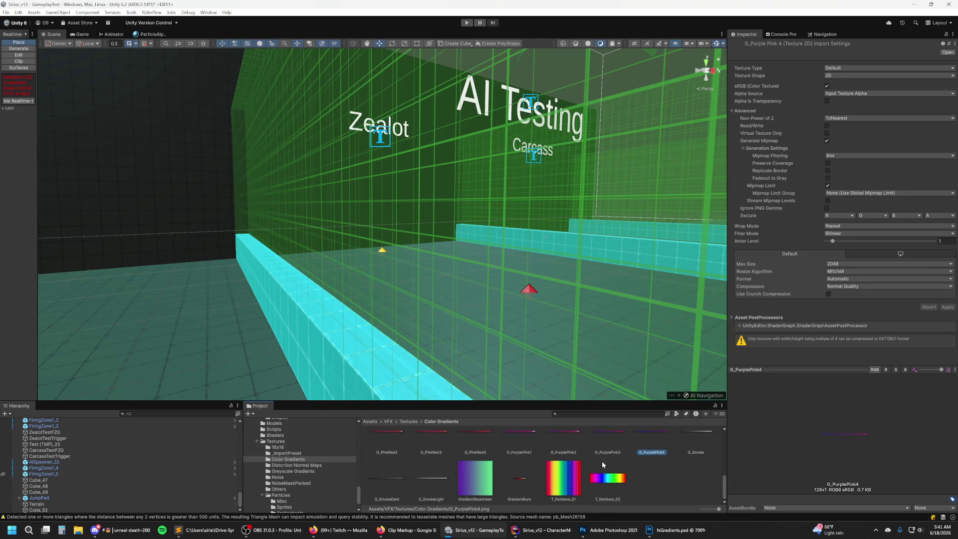
pyautogui.scroll(1, 634, 469)
pyautogui.scroll(2, 677, 482)
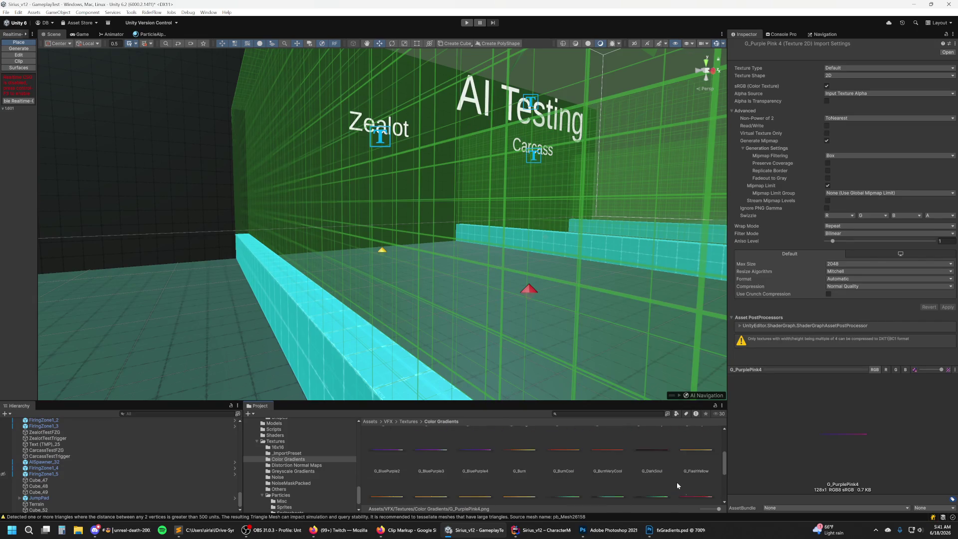
pyautogui.scroll(1, 676, 482)
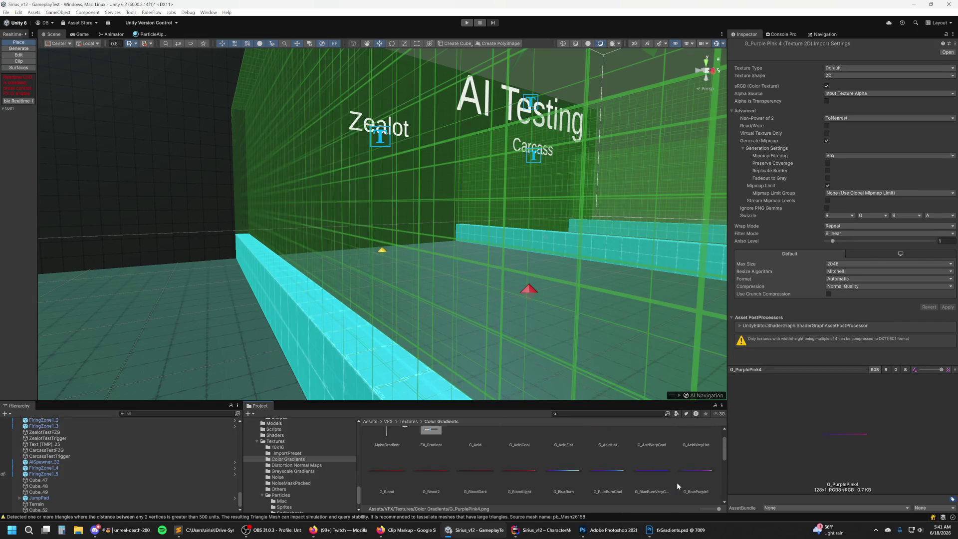
pyautogui.scroll(-2, 676, 482)
pyautogui.scroll(-1, 676, 482)
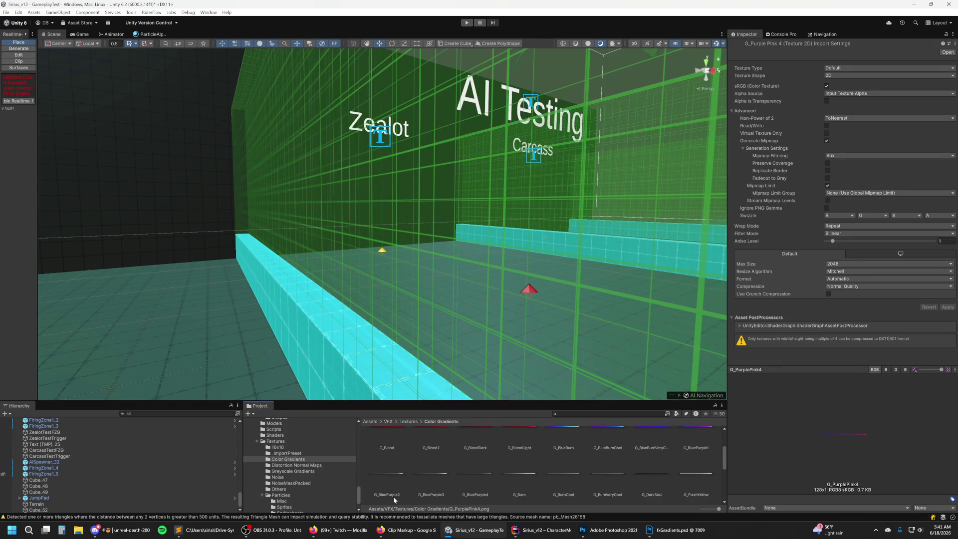
pyautogui.click(484, 483)
# Rename G_BluePurple3 to the temporary G_BluePurple5 and G_BluePurple2 to G_BluePurple3.
pyautogui.click(434, 483)
pyautogui.click(448, 479)
pyautogui.press('End')
pyautogui.write('5')
pyautogui.press('Return')
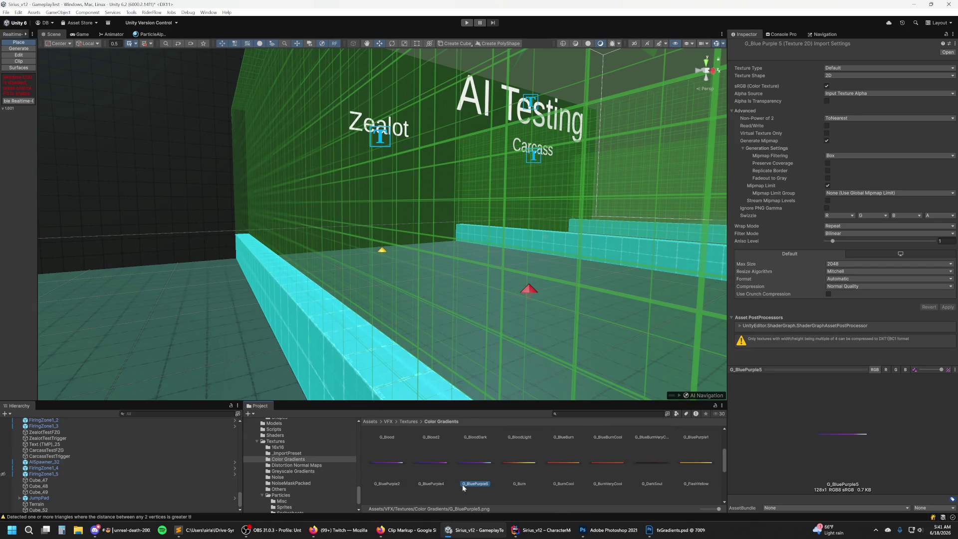
pyautogui.click(384, 474)
pyautogui.press('End')
pyautogui.press('Return')
# Rename G_BluePurple4 to G_BluePurple2 and the temporary G_BluePurple5 to G_BluePurple4.
pyautogui.click(442, 460)
pyautogui.press('F2')
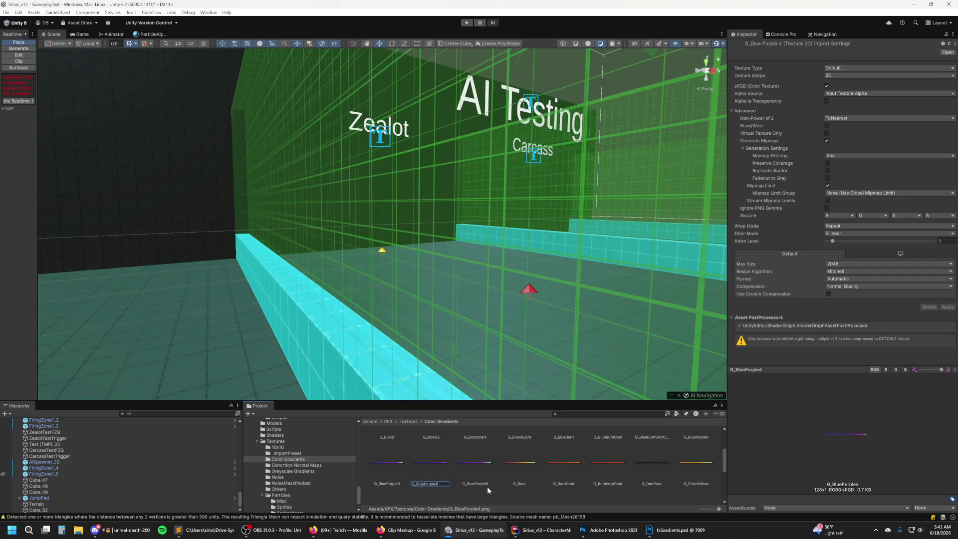
pyautogui.write('2')
pyautogui.press('Return')
pyautogui.click(481, 469)
pyautogui.press('F2')
pyautogui.write('4')
pyautogui.press('Return')
# Scroll up and check G_BlueBurnCool's import settings.
pyautogui.scroll(1, 624, 462)
pyautogui.scroll(1, 623, 454)
pyautogui.click(609, 450)
# Compare import settings of the FX_Gradient preset, G_BluePurple4 and G_BlueBurn.
pyautogui.scroll(2, 574, 464)
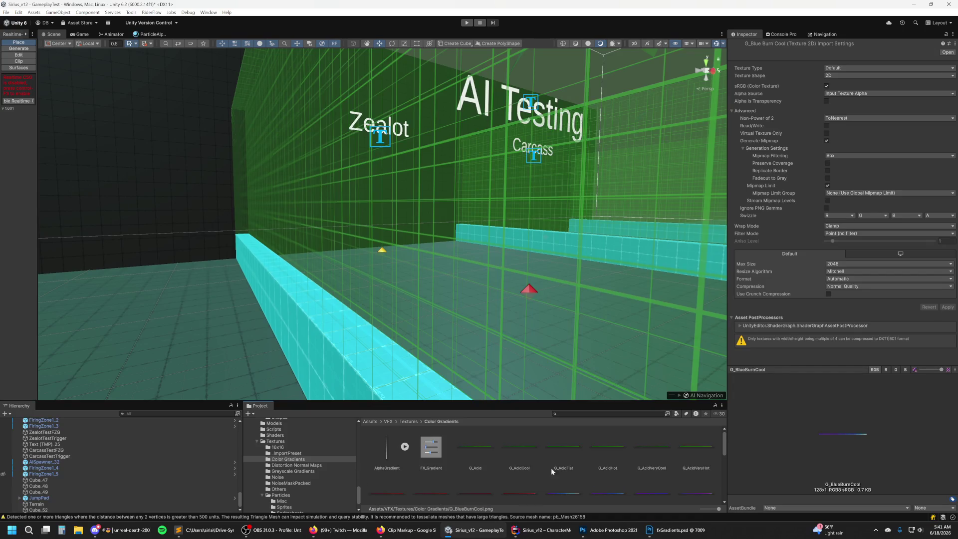
pyautogui.click(440, 451)
pyautogui.scroll(-2, 538, 450)
pyautogui.scroll(-1, 538, 450)
pyautogui.scroll(-1, 538, 448)
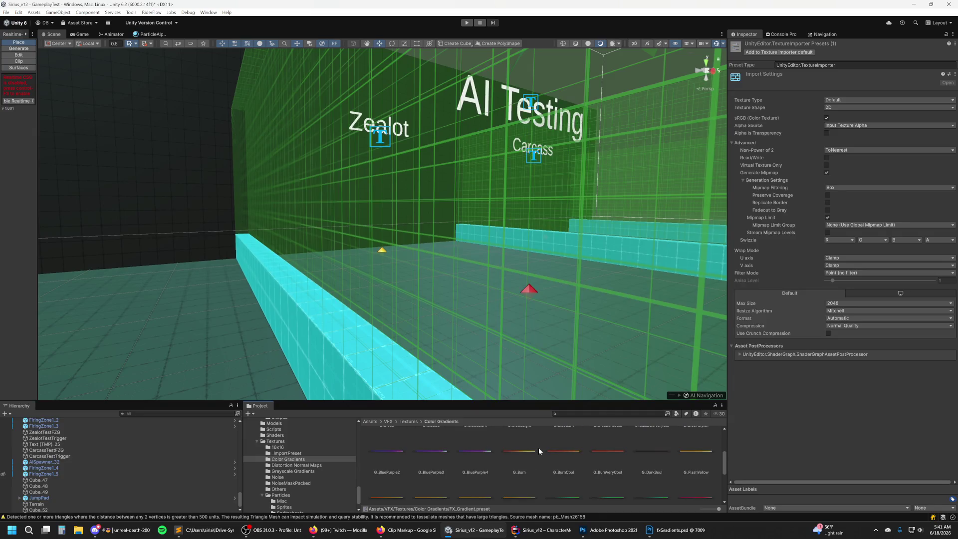
pyautogui.click(483, 470)
pyautogui.scroll(1, 574, 469)
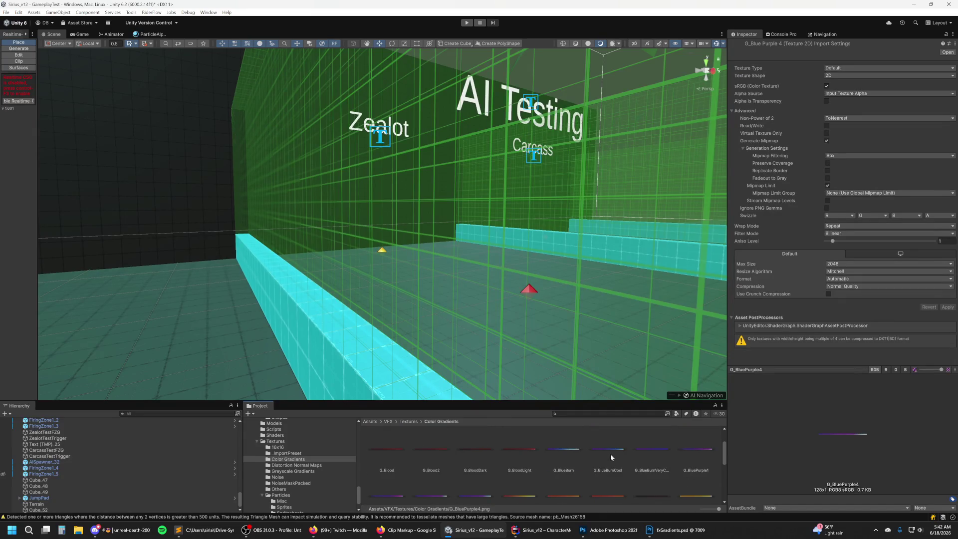
pyautogui.click(577, 452)
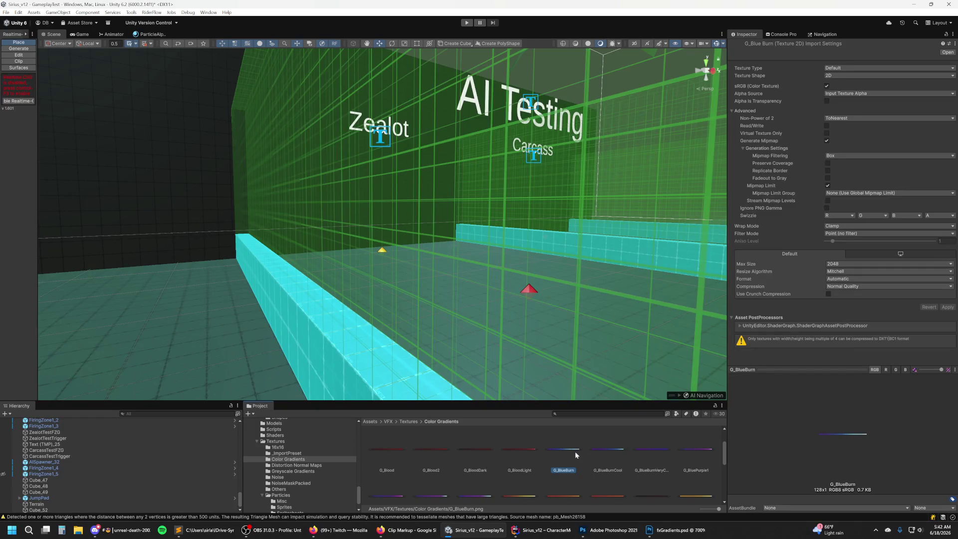
pyautogui.scroll(-1, 575, 451)
pyautogui.click(480, 462)
# Select G_BluePurple1 through G_BluePurple4 together.
pyautogui.scroll(1, 579, 459)
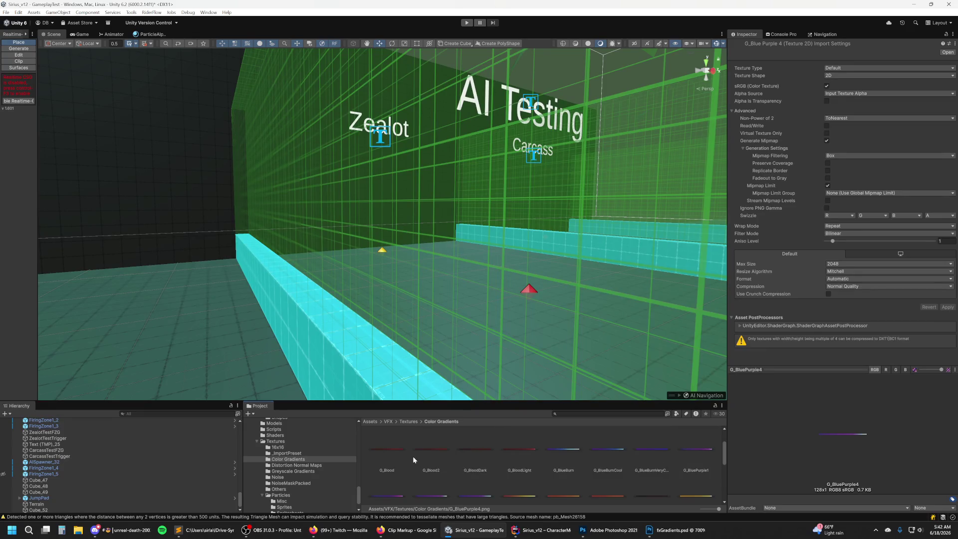
pyautogui.keyDown('shift'); pyautogui.click(702, 453); pyautogui.keyUp('shift')
pyautogui.scroll(1, 621, 458)
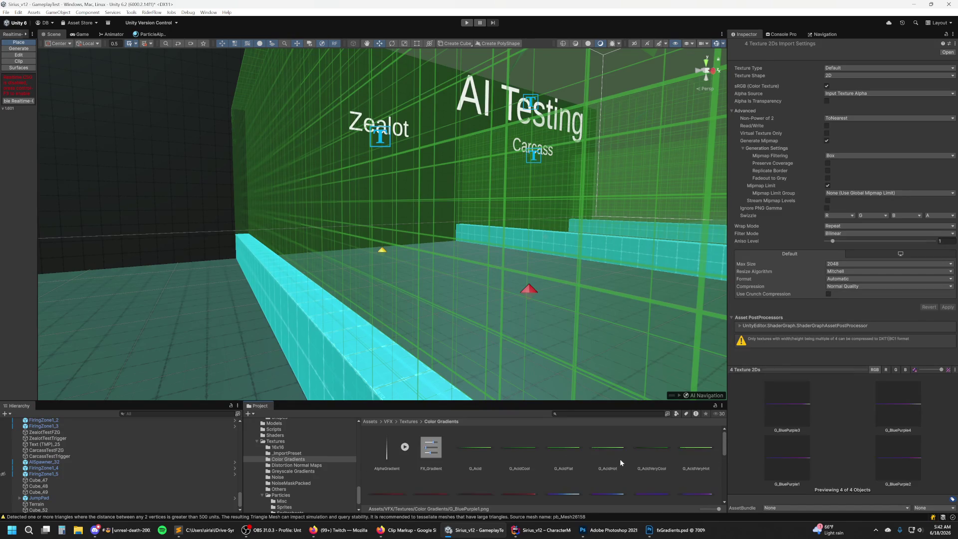
# Set the four G_BluePurple textures to Clamp wrap and Point (no filter), and apply.
pyautogui.click(844, 229)
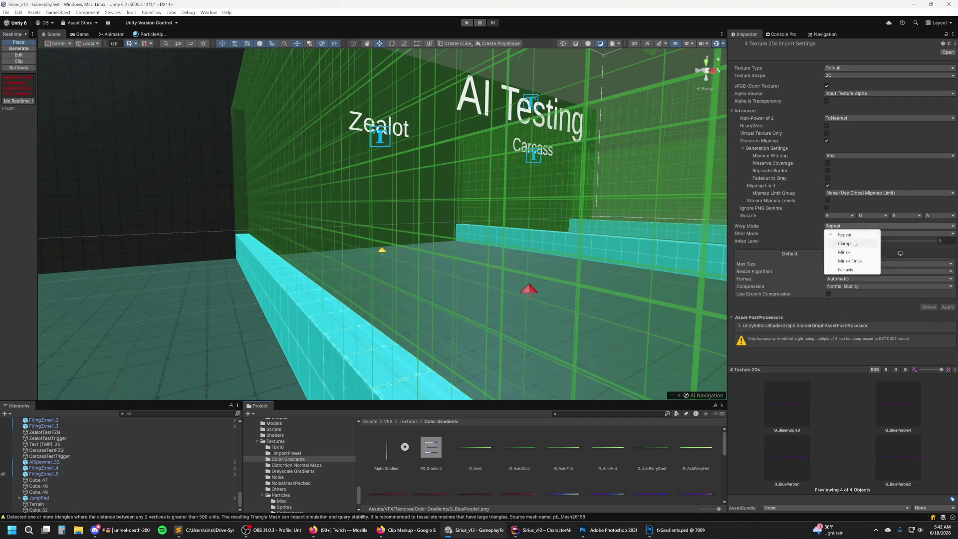
pyautogui.click(855, 244)
pyautogui.click(854, 234)
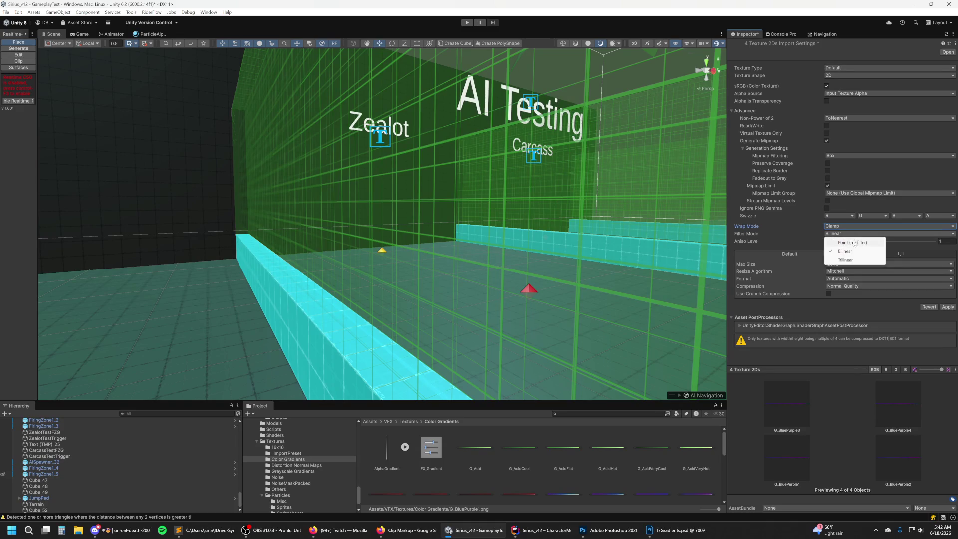
pyautogui.click(853, 241)
pyautogui.click(948, 309)
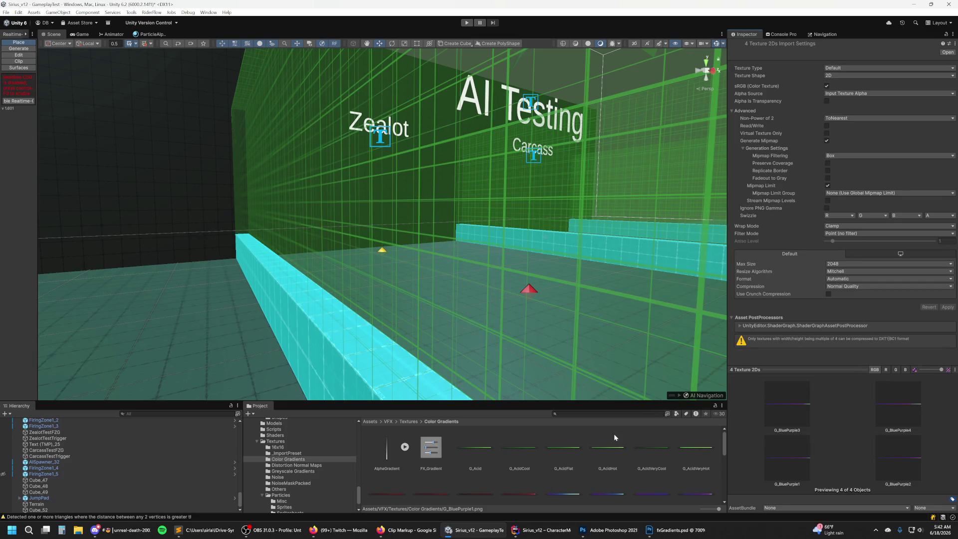
# Check G_AcidCool, G_AcidHot, G_AcidFlat and the FX_Gradient preset, then verify G_BluePurple4 uses Clamp and Point.
pyautogui.click(525, 457)
pyautogui.click(612, 456)
pyautogui.click(433, 449)
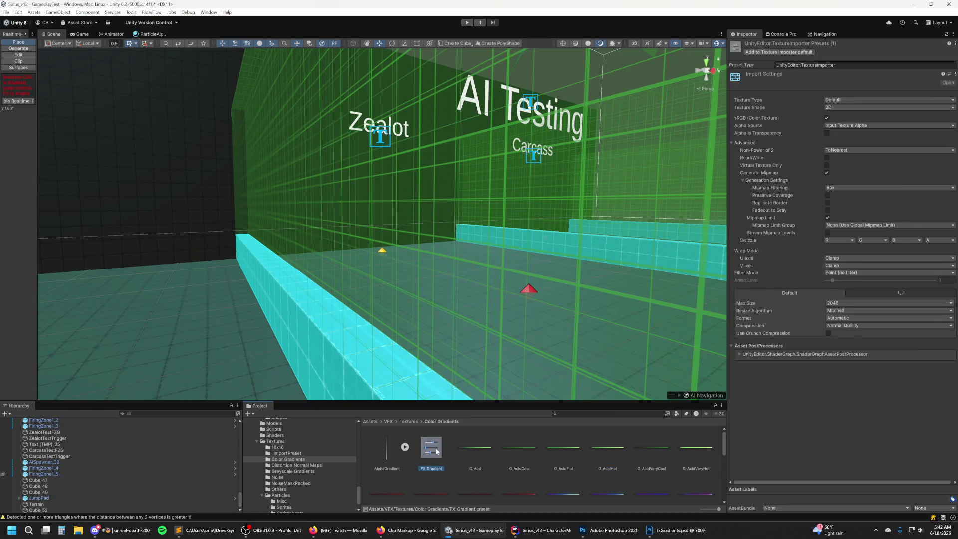
pyautogui.click(558, 463)
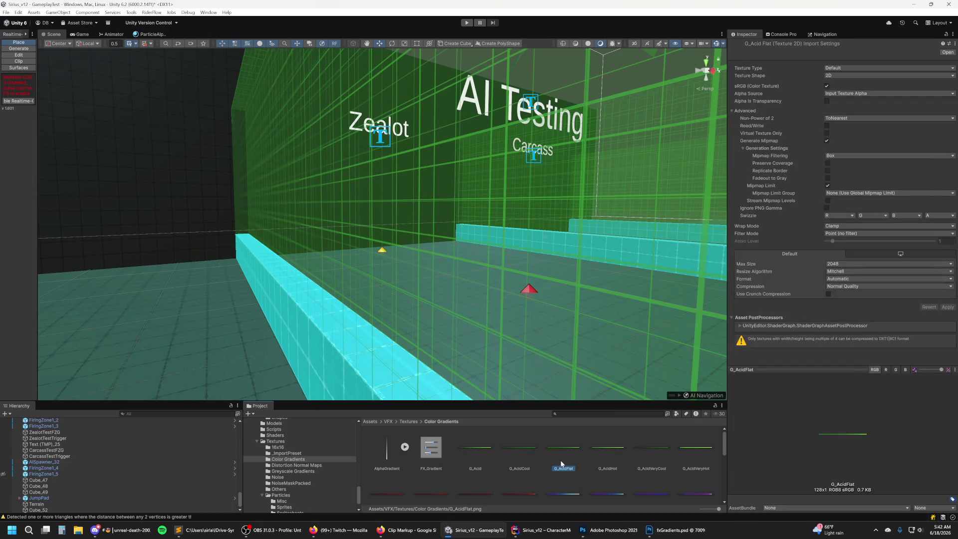
pyautogui.click(433, 452)
pyautogui.rightClick(431, 451)
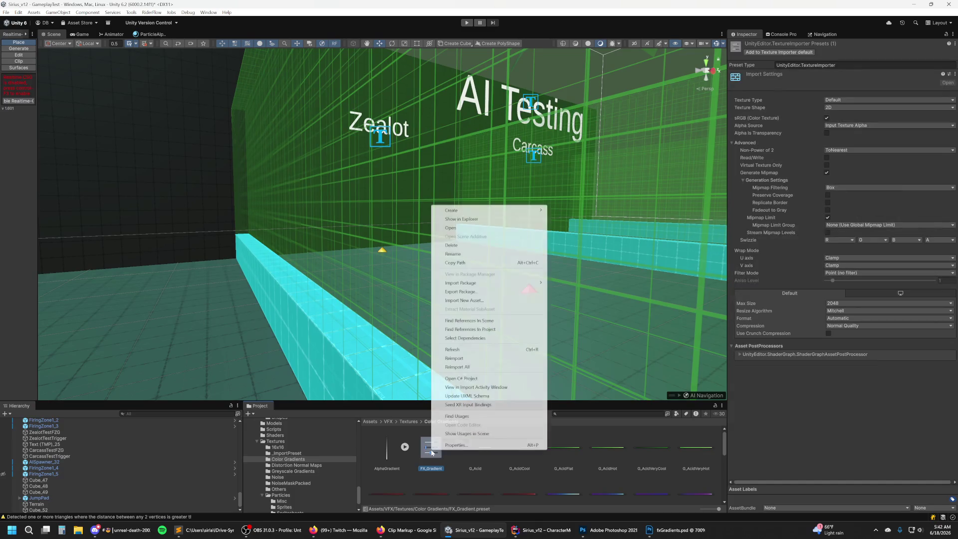
pyautogui.click(435, 466)
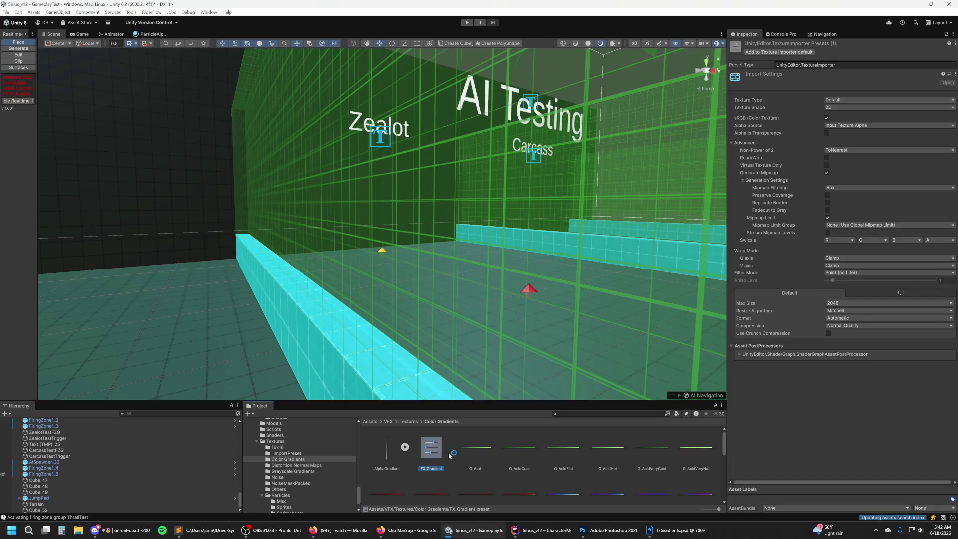
pyautogui.scroll(-3, 439, 459)
pyautogui.click(480, 475)
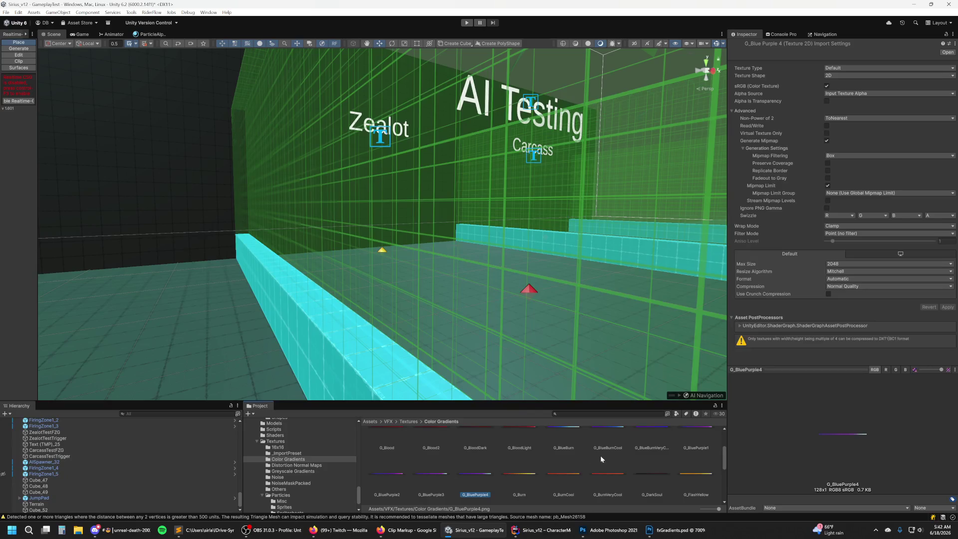
# Select G_PinkRed1–4 and apply Clamp wrap and Point (no filter) filtering.
pyautogui.scroll(-1, 556, 455)
pyautogui.scroll(-1, 601, 457)
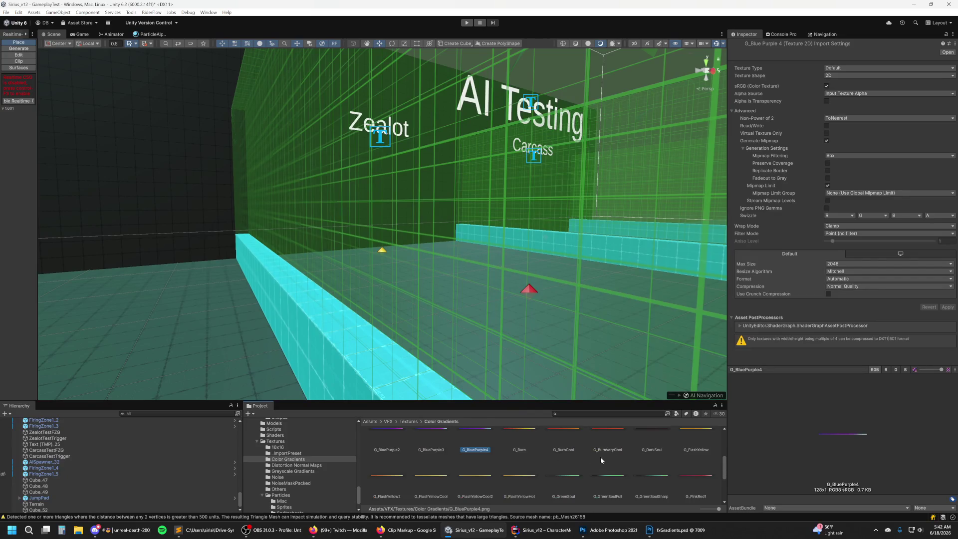
pyautogui.scroll(-1, 603, 454)
pyautogui.click(681, 459)
pyautogui.scroll(-1, 674, 453)
pyautogui.keyDown('shift'); pyautogui.click(483, 485); pyautogui.keyUp('shift')
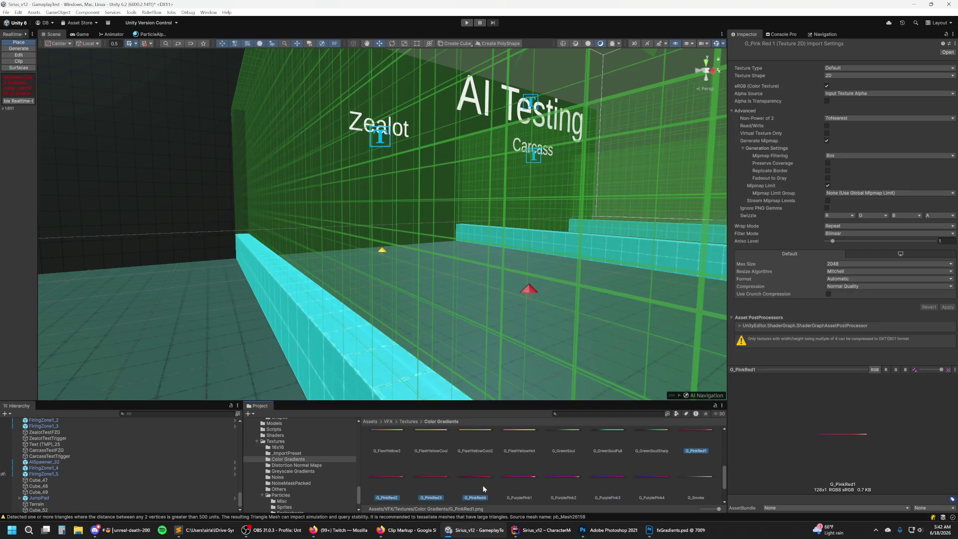
pyautogui.click(861, 228)
pyautogui.click(856, 243)
pyautogui.click(856, 234)
pyautogui.click(853, 242)
pyautogui.click(947, 307)
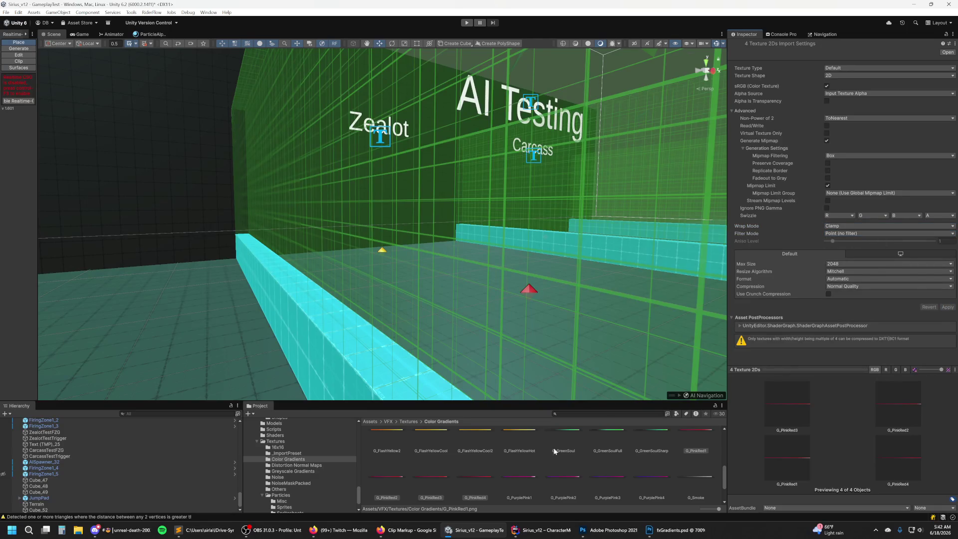
# Select G_PurplePink1–4 and apply Clamp wrap and Point (no filter) filtering.
pyautogui.scroll(-1, 554, 450)
pyautogui.click(517, 464)
pyautogui.keyDown('shift'); pyautogui.click(651, 456); pyautogui.keyUp('shift')
pyautogui.click(843, 243)
pyautogui.click(874, 234)
pyautogui.click(866, 243)
pyautogui.click(948, 307)
# Peek into the Greyscale Gradients folder, then return to Color Gradients.
pyautogui.scroll(-1, 594, 459)
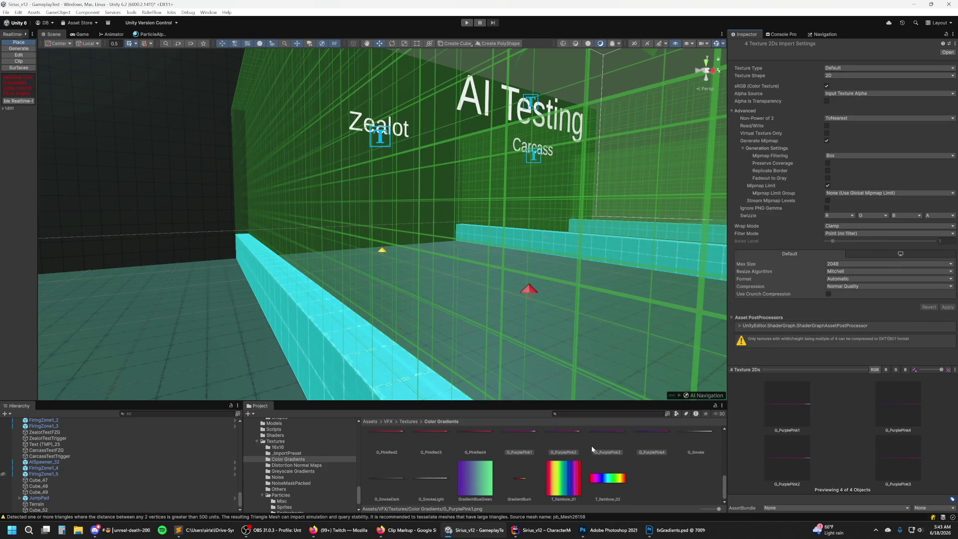
pyautogui.click(300, 471)
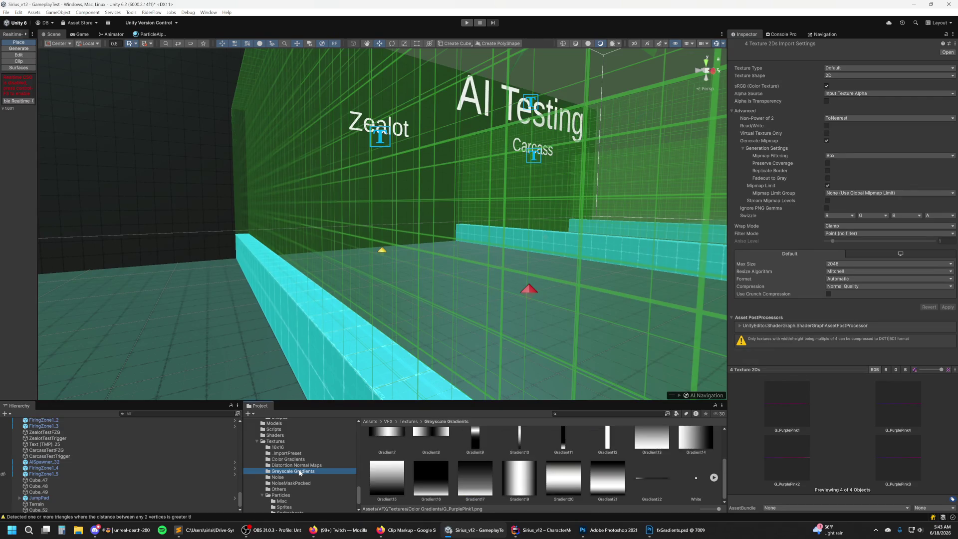
pyautogui.click(300, 459)
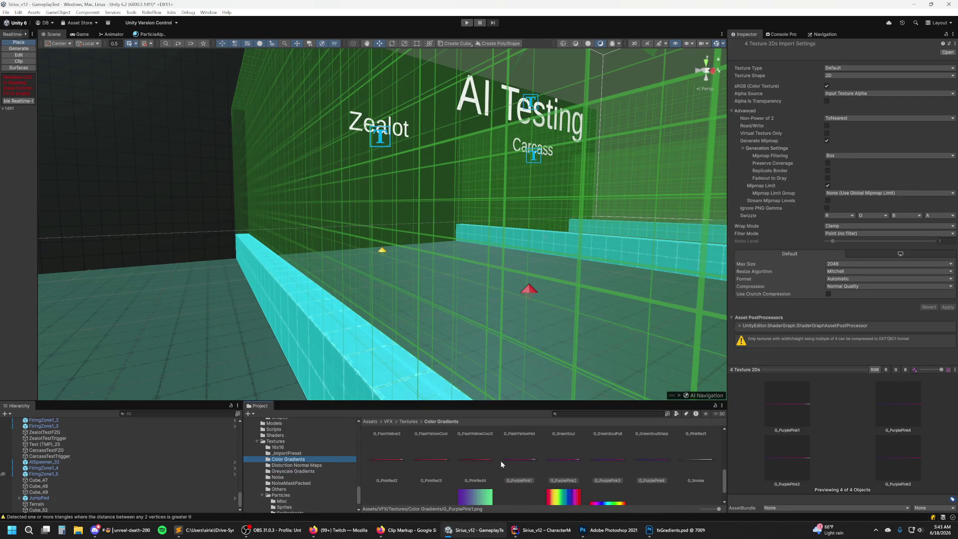
pyautogui.scroll(-1, 501, 460)
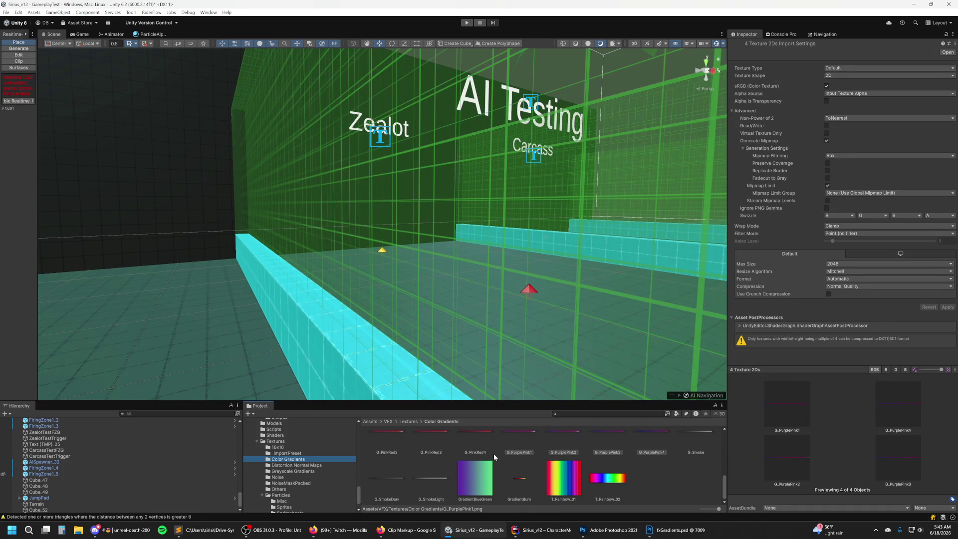